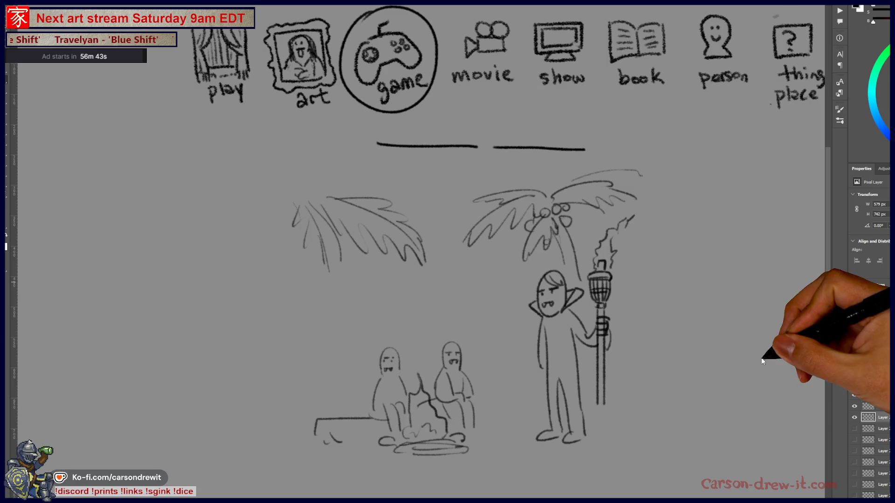
Step: Hide the campfire and palm tree sketch layer to show the play, art, game and other category icons
left_click(855, 418)
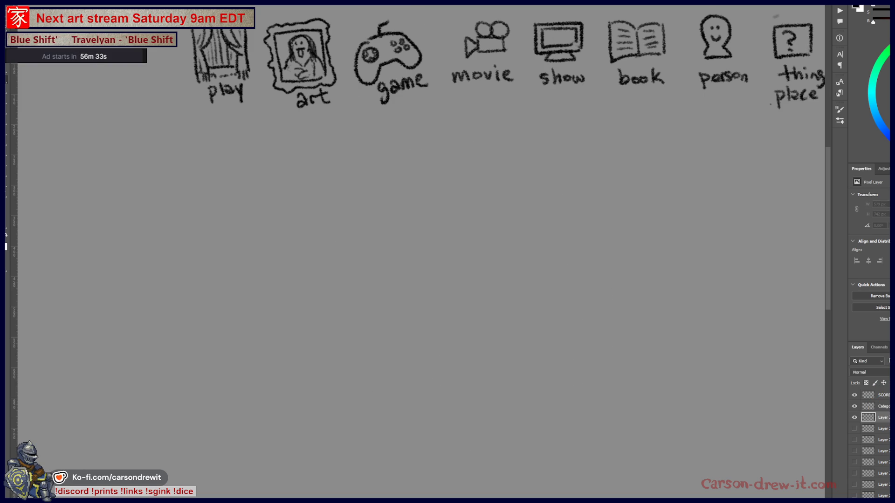
left_click_drag(649, 139, 536, 252)
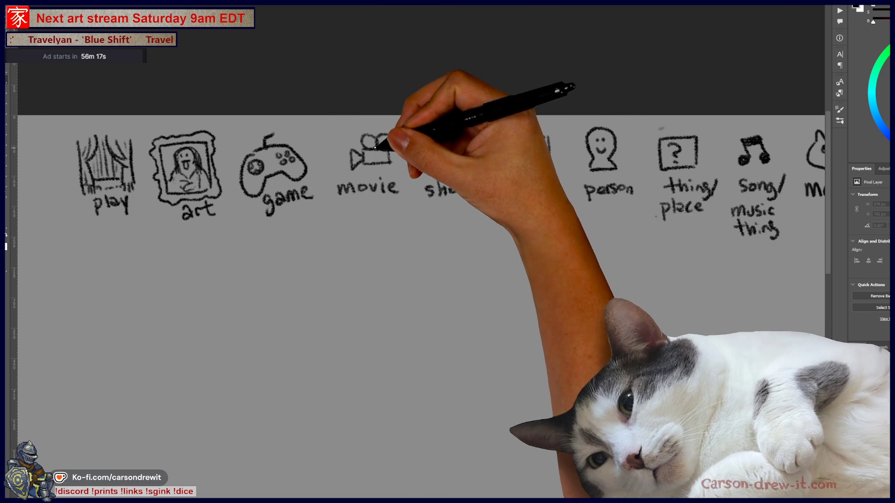
Step: Brush a circle around the game icon and two underscore blanks below the icon row
left_click_drag(282, 121, 301, 185)
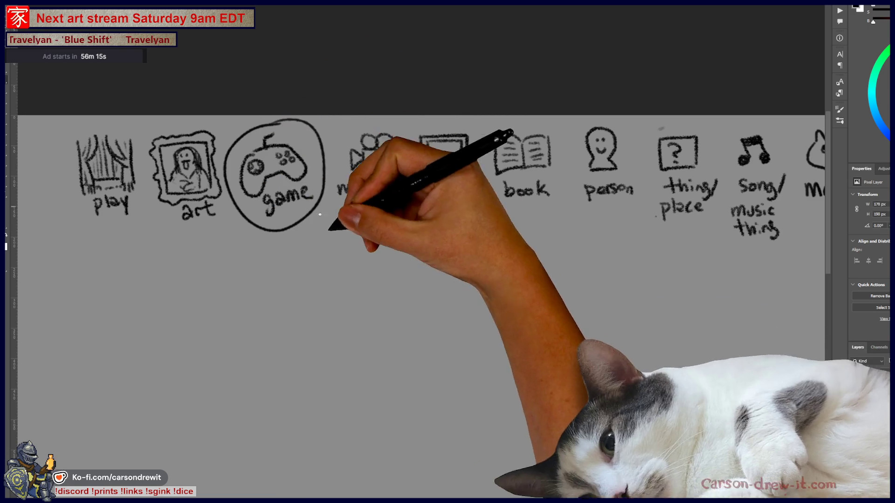
scroll(310, 220, "down", 2)
left_click_drag(274, 226, 519, 227)
scroll(519, 227, "down", 2)
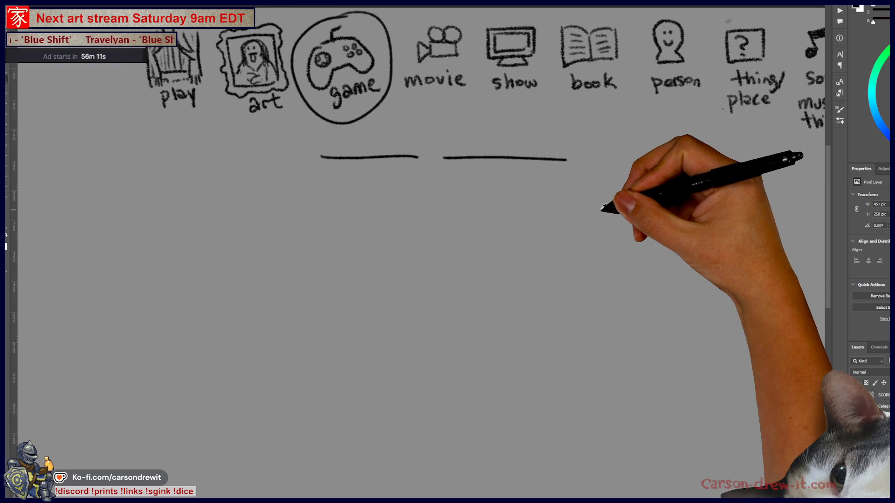
scroll(602, 210, "down", 5)
scroll(585, 266, "up", 4)
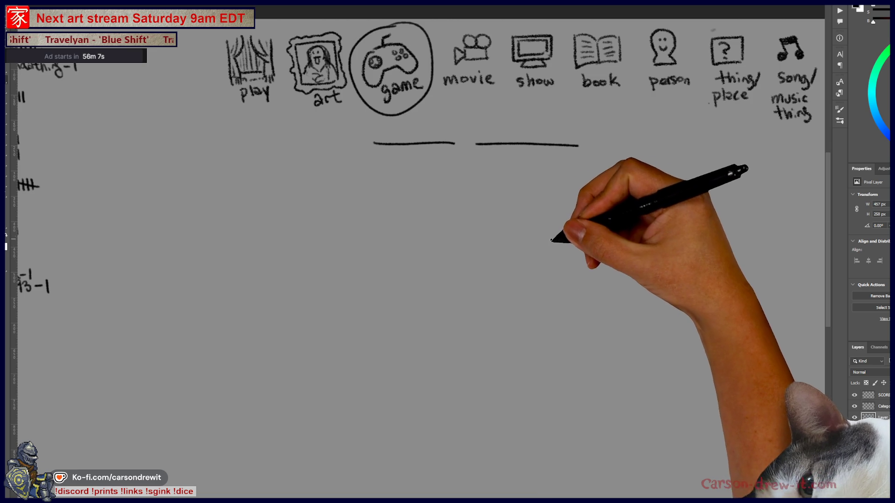
Step: Draw a new figure's head with VR goggles, face and an ear
mouse_move(587, 243)
left_mouse_down()
mouse_move(605, 230)
mouse_move(601, 241)
mouse_move(664, 238)
left_mouse_up()
left_click_drag(620, 208, 660, 211)
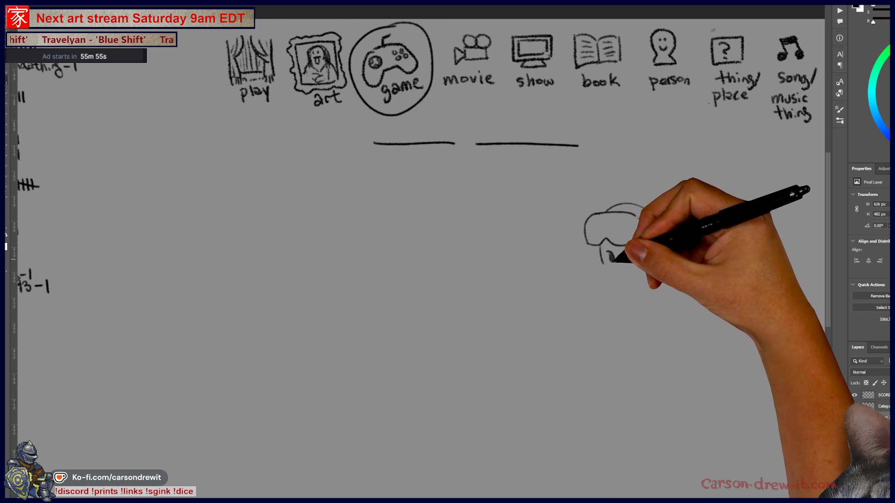
left_click_drag(605, 264, 615, 274)
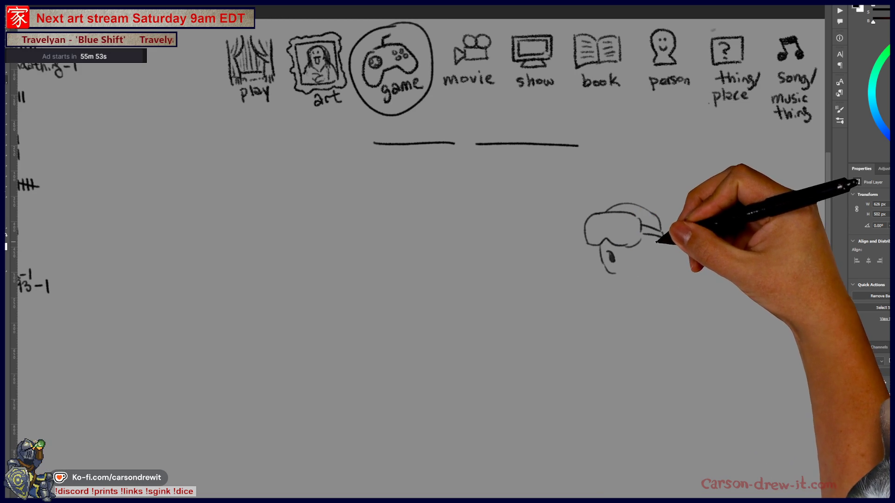
mouse_move(656, 247)
left_mouse_down()
mouse_move(652, 268)
mouse_move(621, 287)
left_mouse_up()
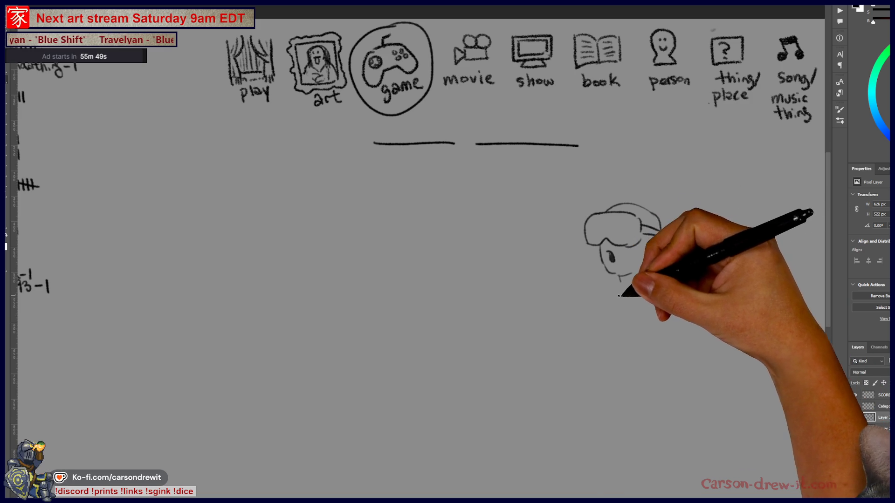
Step: Draw the reaching hand and arms, the back of the head, and goggle strap details
mouse_move(571, 334)
left_mouse_down()
mouse_move(560, 351)
mouse_move(599, 347)
mouse_move(631, 323)
left_mouse_up()
left_click_drag(572, 332, 602, 317)
left_click_drag(620, 288, 565, 311)
left_click_drag(605, 243, 620, 275)
left_click_drag(641, 224, 664, 237)
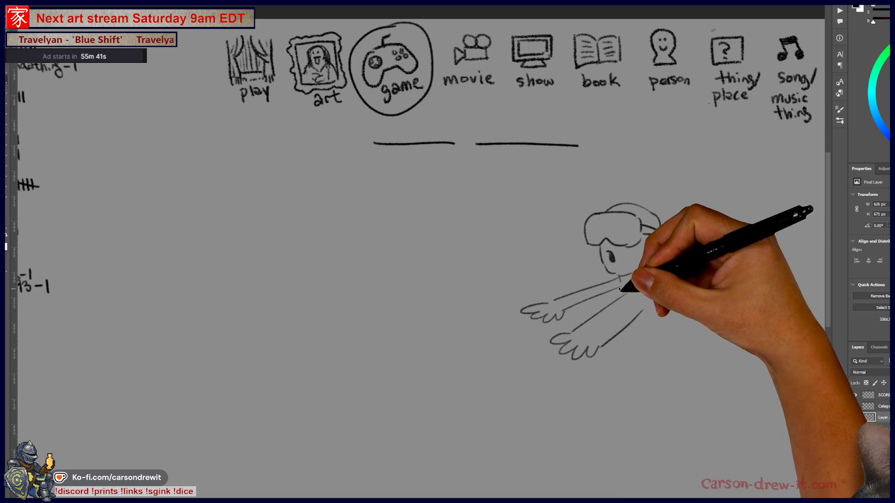
left_click_drag(631, 275, 555, 298)
left_click_drag(601, 346, 644, 310)
mouse_move(657, 240)
left_mouse_down()
mouse_move(655, 285)
mouse_move(634, 321)
left_mouse_up()
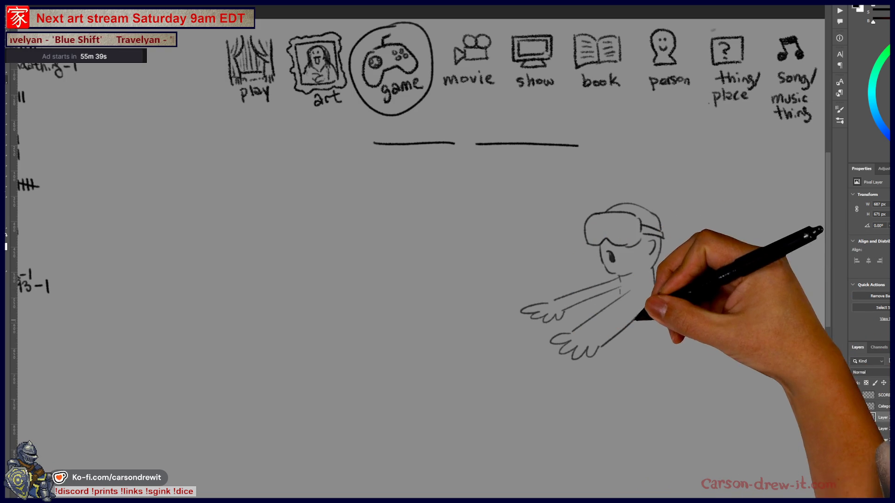
Step: Add the figure's torso and a dashed line stretching out in front of it
mouse_move(662, 367)
left_mouse_down()
mouse_move(620, 324)
mouse_move(603, 385)
left_mouse_up()
mouse_move(645, 310)
left_mouse_down()
mouse_move(624, 392)
mouse_move(658, 402)
left_mouse_up()
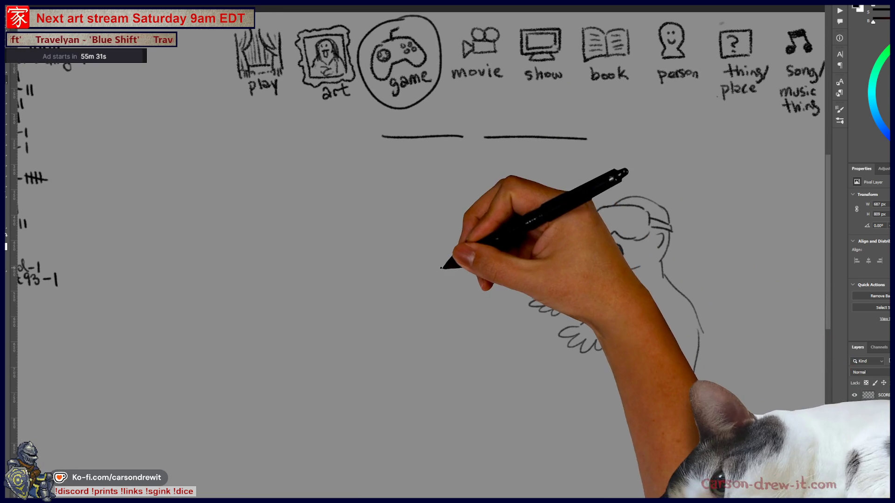
left_click_drag(387, 264, 400, 264)
left_click_drag(418, 262, 482, 262)
mouse_move(495, 263)
left_mouse_down()
mouse_move(571, 262)
mouse_move(639, 358)
left_mouse_up()
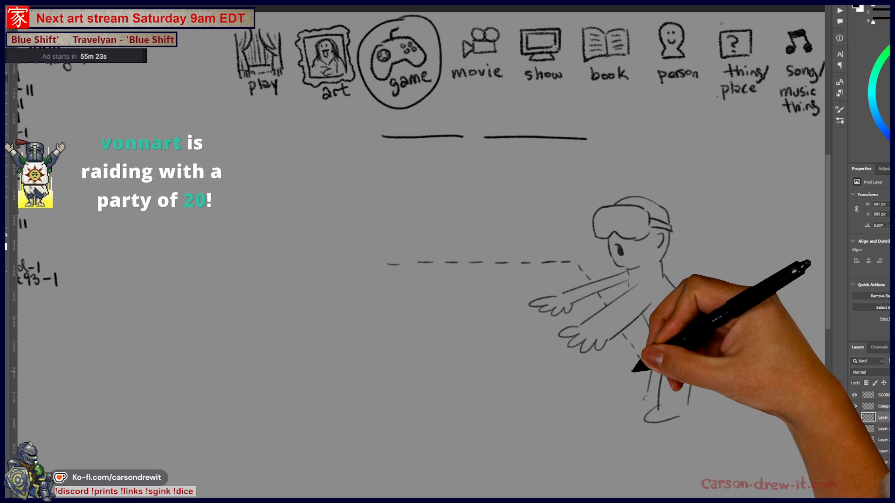
key("shift")
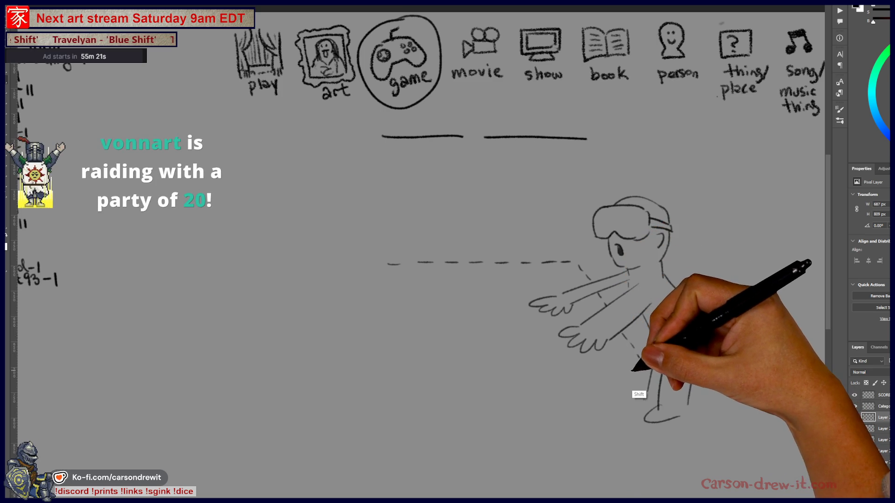
Step: Draw the table's straight front edge and left corner, erasing gaps to dash the front edge
left_click(342, 369, "shift")
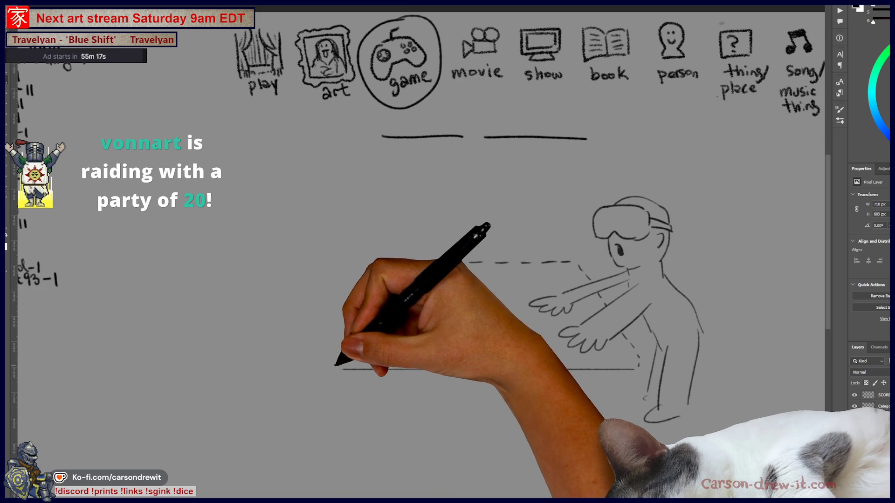
mouse_move(331, 359)
left_mouse_down()
mouse_move(330, 369)
mouse_move(377, 269)
left_mouse_up()
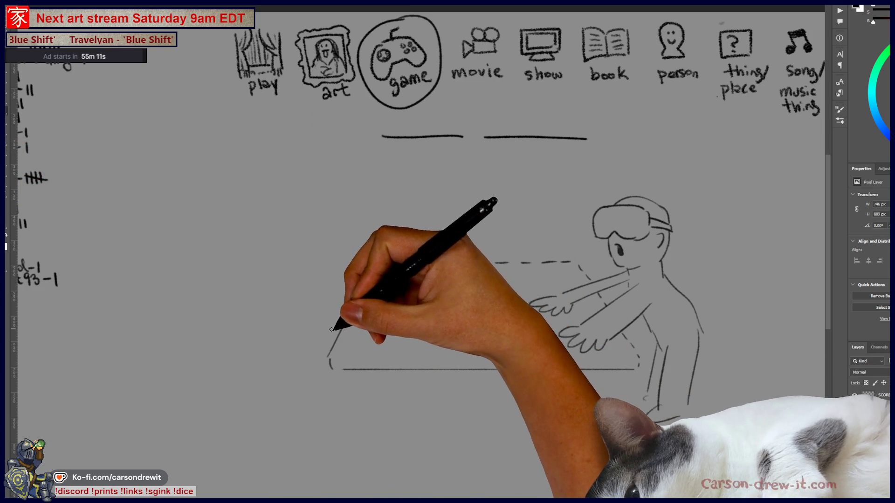
left_click_drag(354, 369, 399, 369)
left_click_drag(412, 369, 436, 369)
left_click_drag(451, 370, 495, 369)
left_click_drag(510, 369, 552, 370)
left_click_drag(567, 369, 572, 370)
left_click_drag(587, 370, 629, 369)
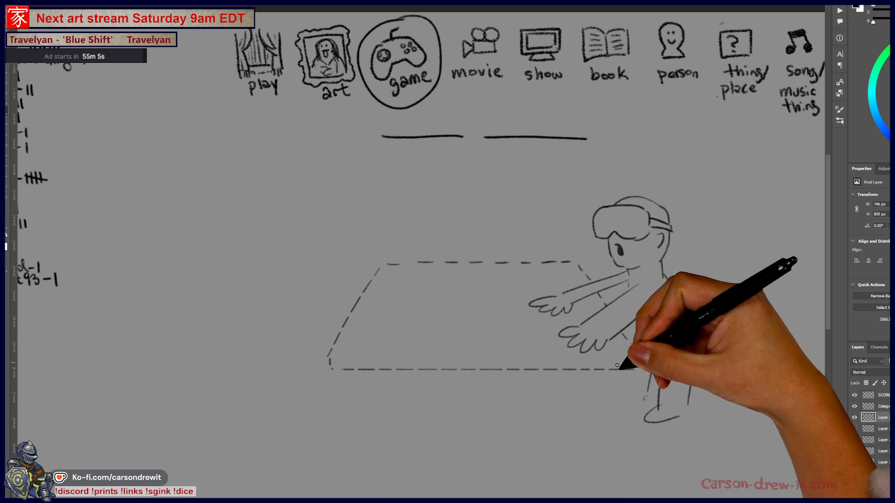
Step: Draw dashed left and right table legs, then hide the VR table sketch layer
left_click_drag(357, 370, 325, 390)
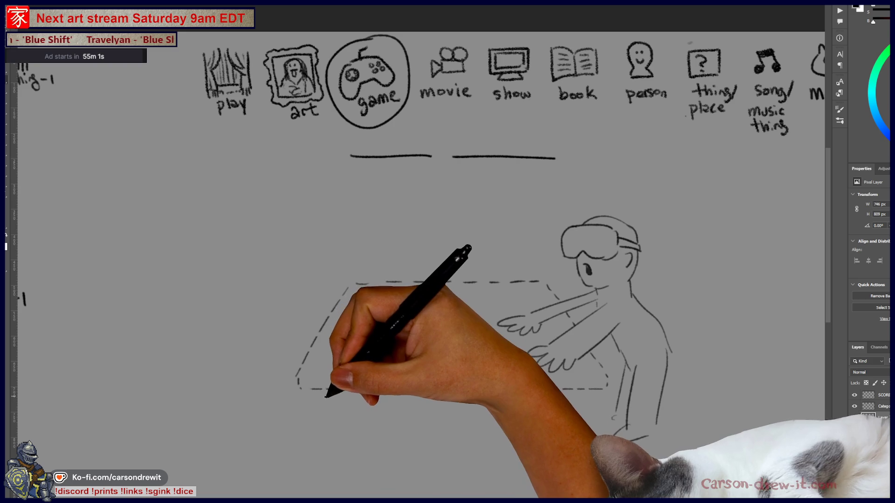
mouse_move(315, 391)
left_mouse_down()
mouse_move(315, 451)
mouse_move(331, 391)
left_mouse_up()
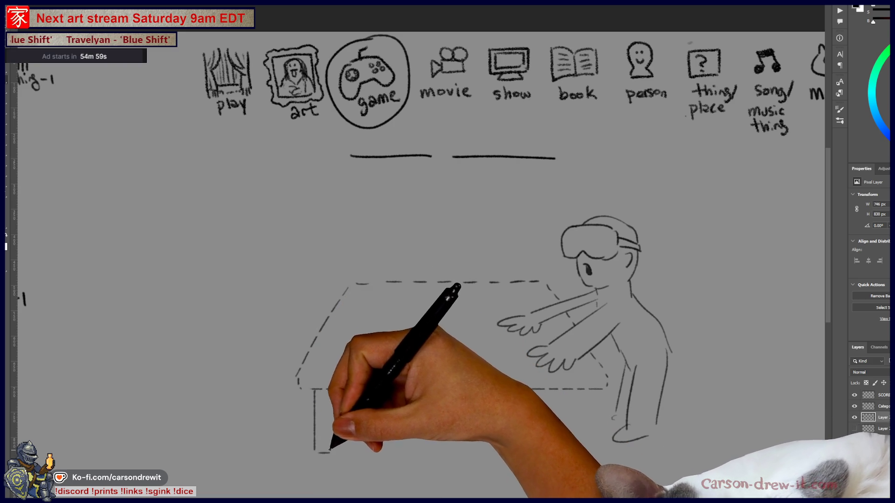
left_click_drag(583, 392, 589, 450)
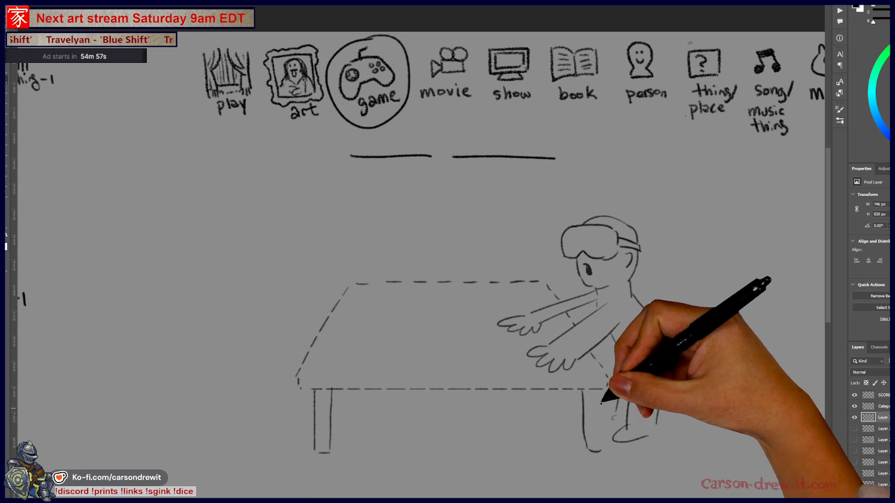
left_click_drag(602, 391, 598, 439)
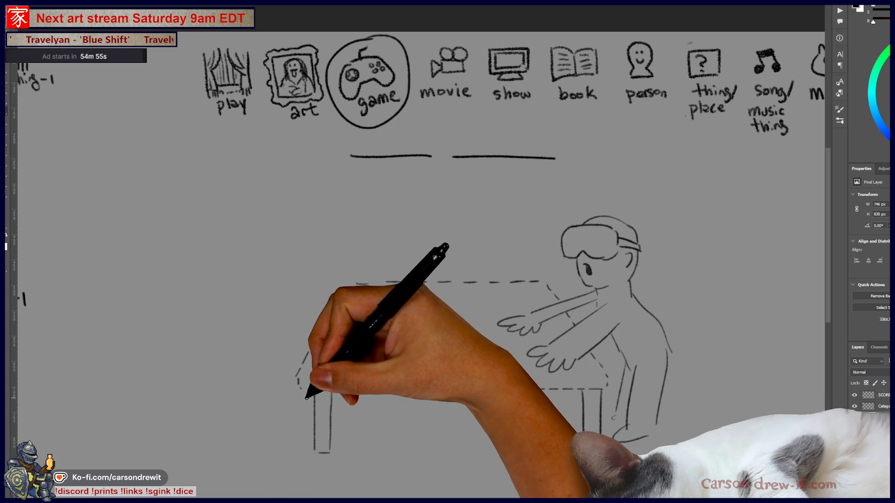
left_click_drag(315, 397, 316, 450)
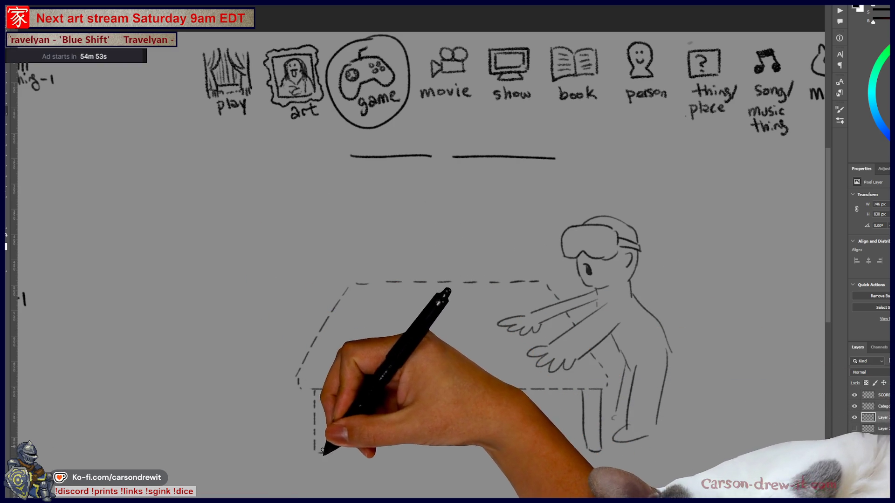
mouse_move(593, 393)
left_mouse_down()
mouse_move(594, 430)
mouse_move(607, 444)
left_mouse_up()
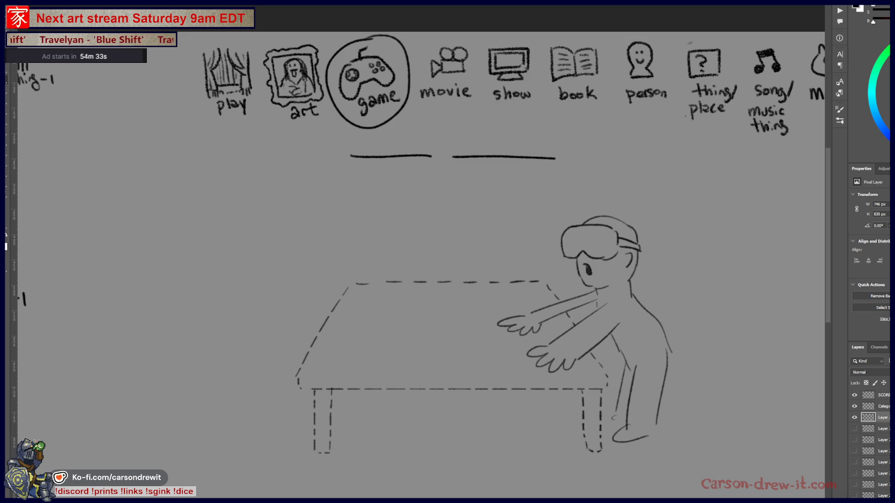
left_click(854, 417)
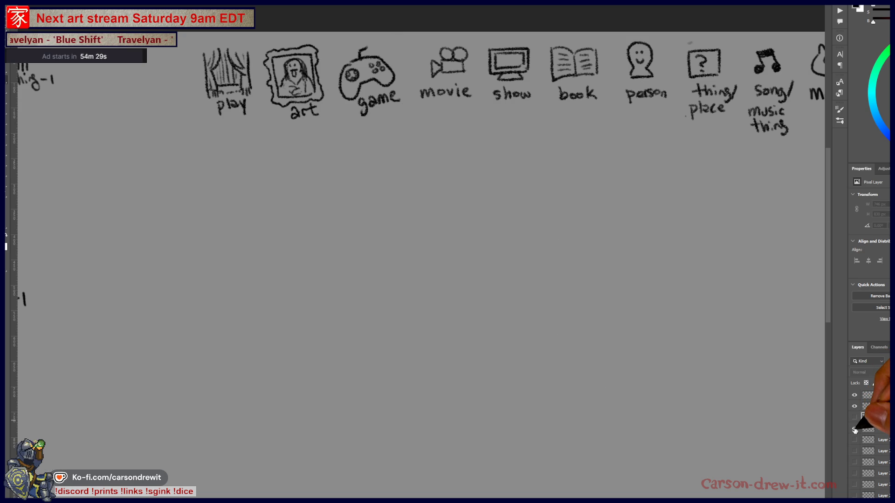
Step: Briefly show the campfire sketch to inspect the torch-bearer, hide it, and show the movie-icon round
left_click(855, 429)
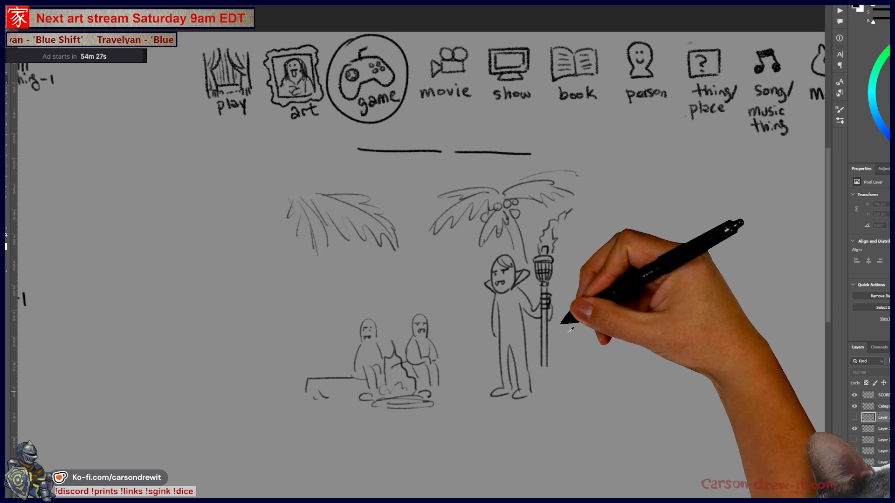
scroll(536, 310, "up", 2)
mouse_move(550, 299)
left_mouse_down()
mouse_move(633, 294)
mouse_move(653, 340)
left_mouse_up()
scroll(653, 303, "down", 1)
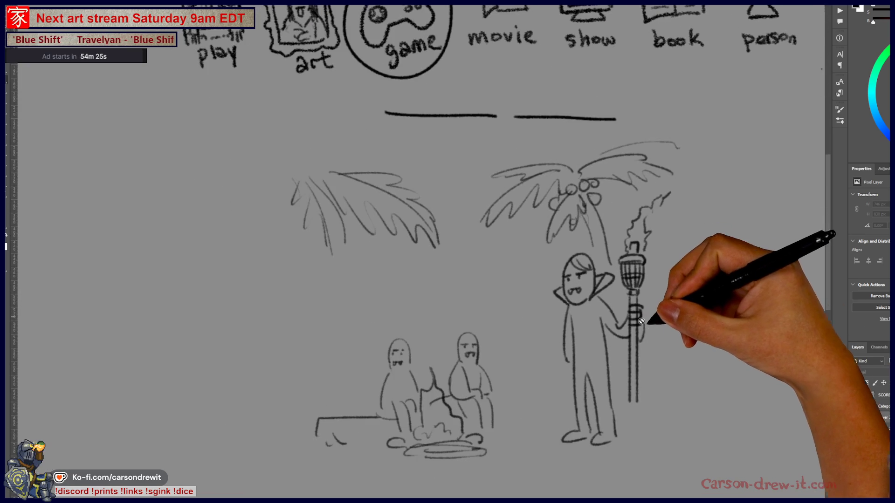
left_click(855, 429)
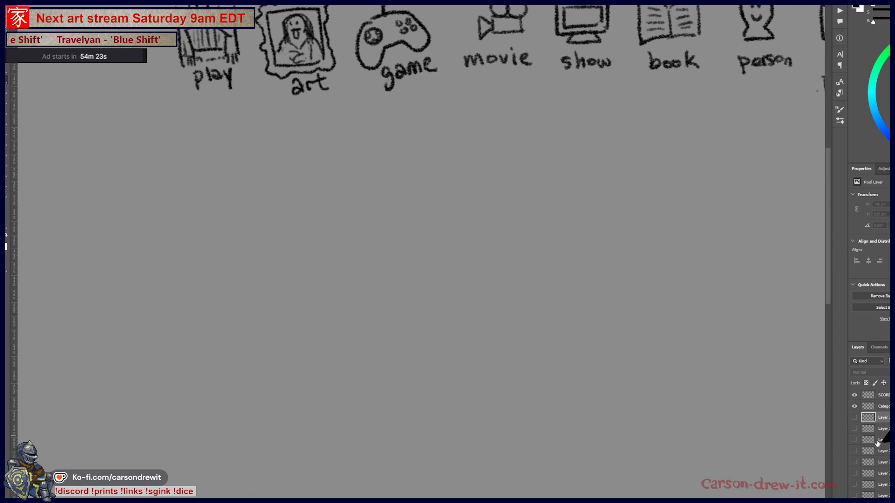
left_click(855, 417)
scroll(582, 279, "down", 3)
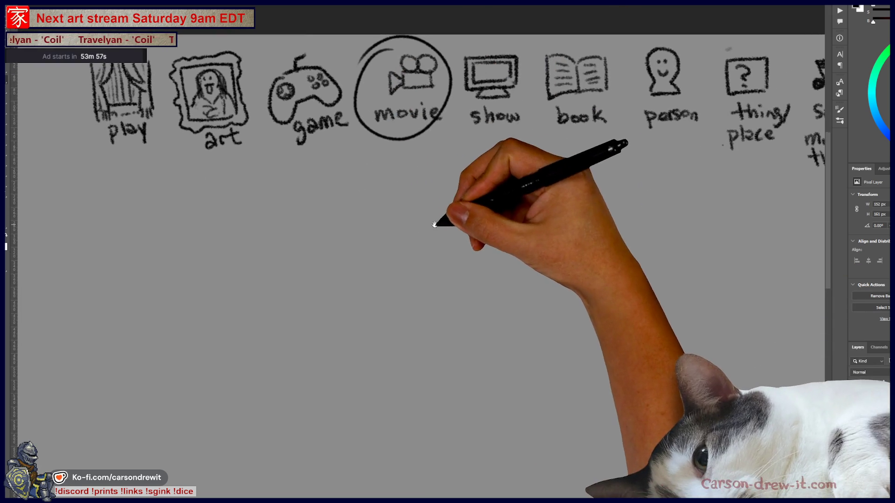
left_click_drag(556, 320, 593, 206)
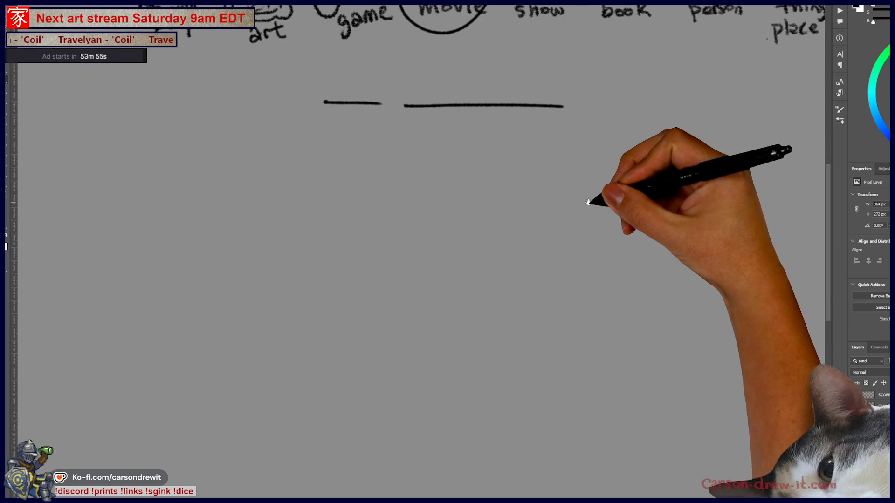
Step: Sketch the new figure's oval head with a guide line, eyes and mouth
left_click_drag(512, 276, 508, 316)
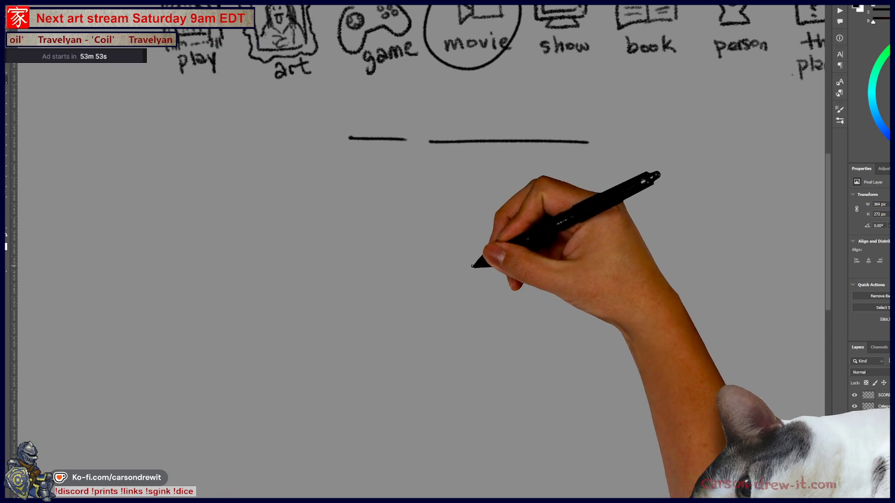
left_click_drag(490, 216, 494, 278)
left_click_drag(487, 216, 495, 278)
mouse_move(468, 246)
left_mouse_down()
mouse_move(494, 246)
mouse_move(475, 250)
left_mouse_up()
left_click_drag(493, 246, 492, 250)
mouse_move(478, 266)
left_mouse_down()
mouse_move(493, 267)
mouse_move(505, 282)
mouse_move(485, 280)
mouse_move(509, 283)
mouse_move(487, 301)
mouse_move(531, 319)
left_mouse_up()
Step: Draw the collar, body, shoulder, arm and briefcase, then add the flowing tie and hair
left_click_drag(484, 287, 525, 333)
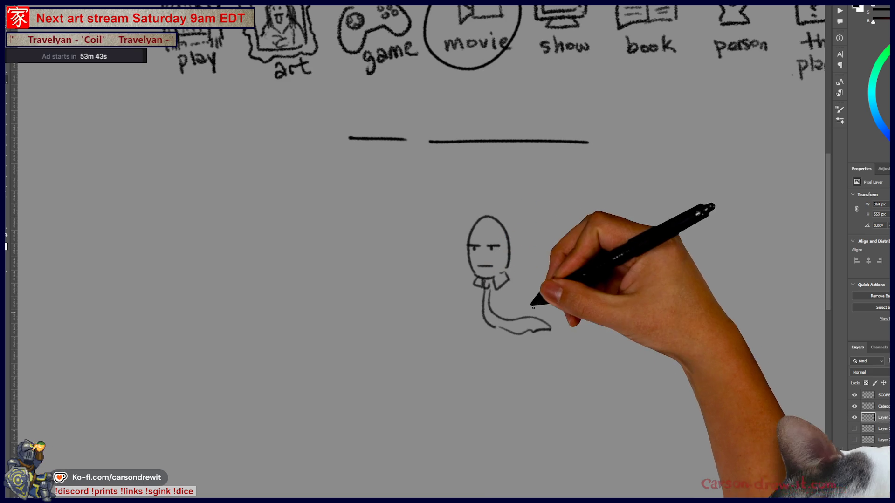
mouse_move(521, 295)
left_mouse_down()
mouse_move(523, 310)
mouse_move(469, 316)
left_mouse_up()
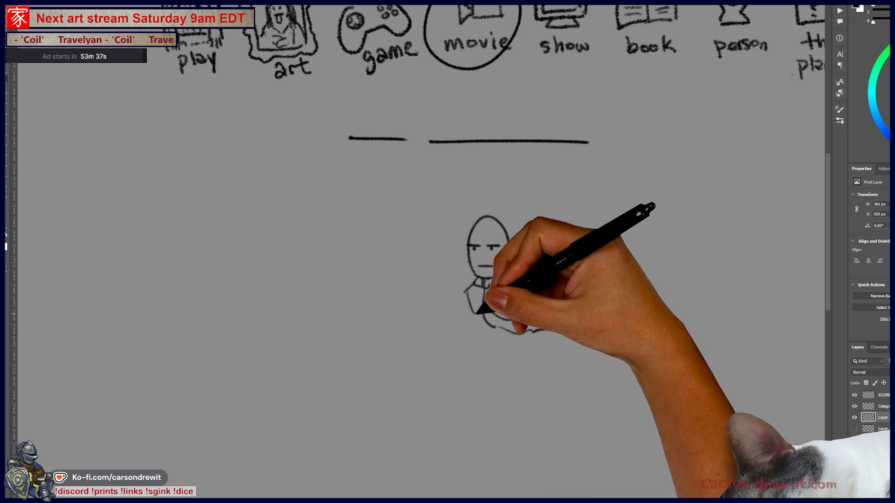
mouse_move(465, 291)
left_mouse_down()
mouse_move(475, 317)
mouse_move(528, 320)
mouse_move(518, 369)
mouse_move(504, 378)
left_mouse_up()
mouse_move(488, 301)
left_mouse_down()
mouse_move(541, 322)
mouse_move(512, 361)
mouse_move(500, 429)
mouse_move(560, 394)
left_mouse_up()
left_click_drag(464, 308, 475, 434)
left_click_drag(473, 338, 484, 372)
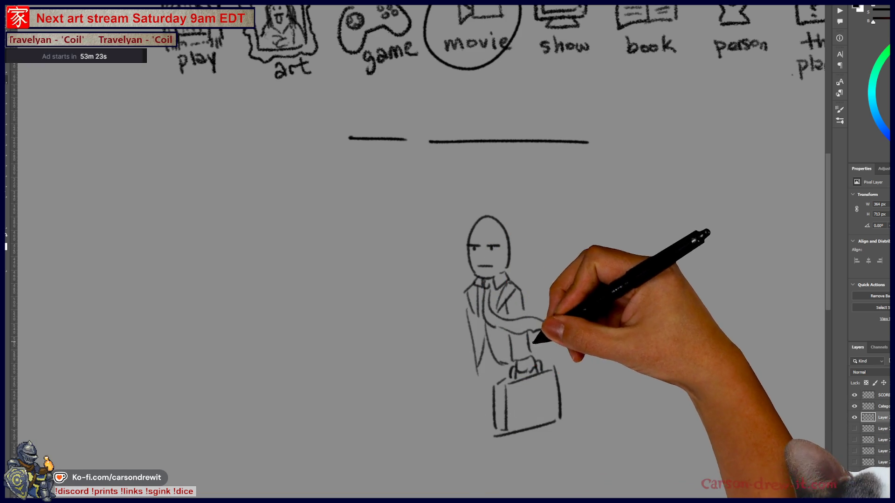
mouse_move(473, 314)
left_mouse_down()
mouse_move(536, 258)
mouse_move(614, 271)
left_mouse_up()
mouse_move(532, 173)
left_mouse_down()
mouse_move(554, 162)
mouse_move(570, 210)
left_mouse_up()
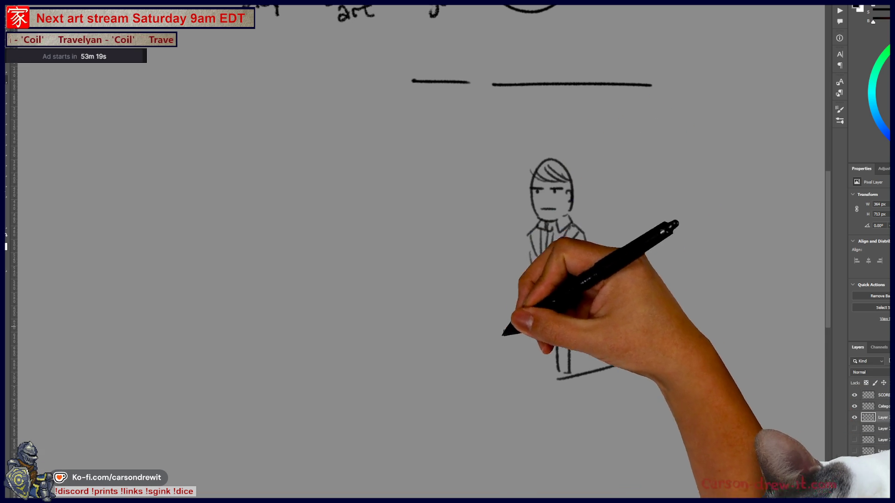
left_click_drag(525, 268, 461, 340)
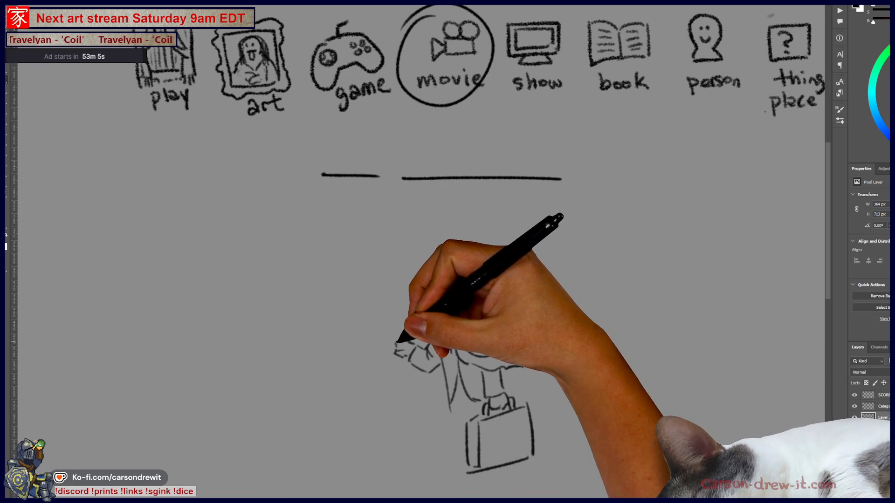
Step: Draw a stick in the figure's hand and the rectangular presentation screen
mouse_move(354, 302)
left_mouse_down()
mouse_move(394, 334)
mouse_move(459, 326)
left_mouse_up()
left_click_drag(335, 244, 433, 236)
mouse_move(323, 247)
left_mouse_down()
mouse_move(323, 366)
mouse_move(445, 349)
left_mouse_up()
left_click_drag(433, 236, 454, 305)
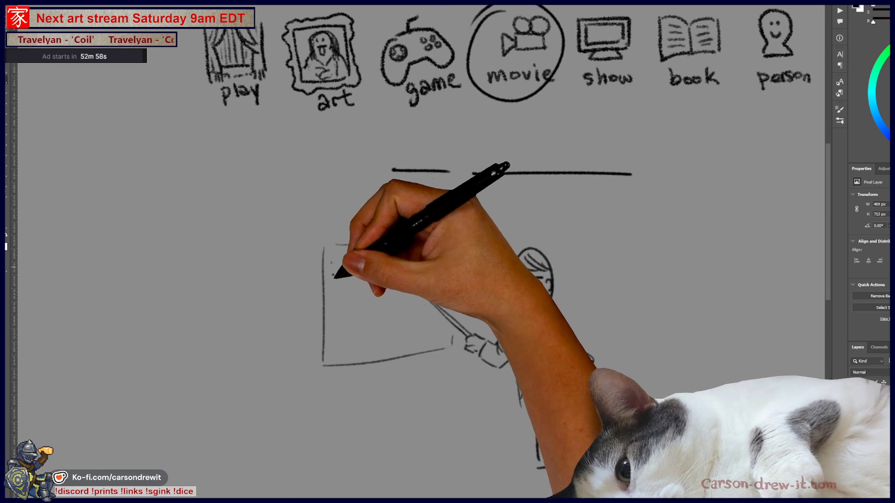
mouse_move(344, 364)
left_mouse_down()
mouse_move(335, 285)
mouse_move(334, 354)
mouse_move(445, 340)
left_mouse_up()
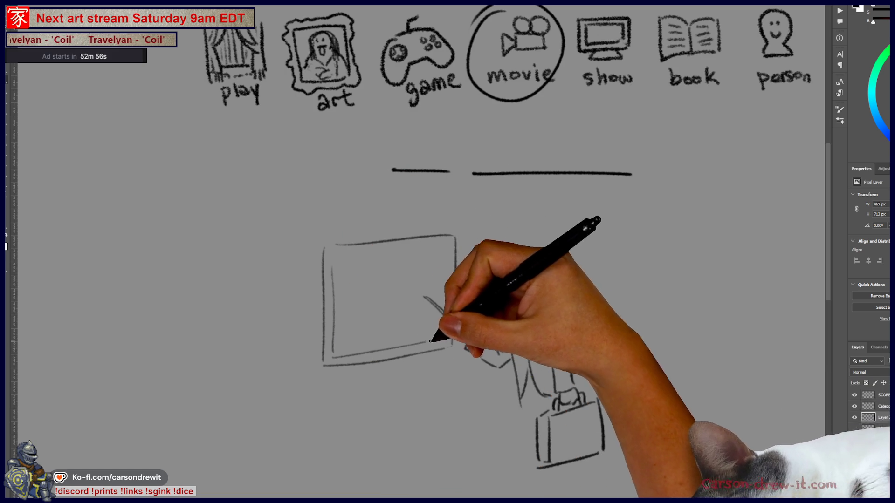
Step: Add an inner border, table grid lines and a zigzag rising line chart on the screen
left_click_drag(334, 266, 435, 256)
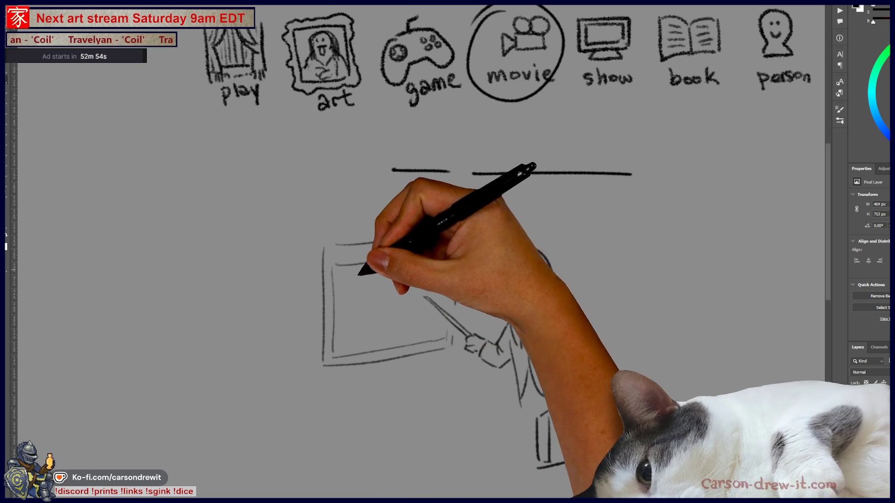
left_click_drag(332, 269, 373, 277)
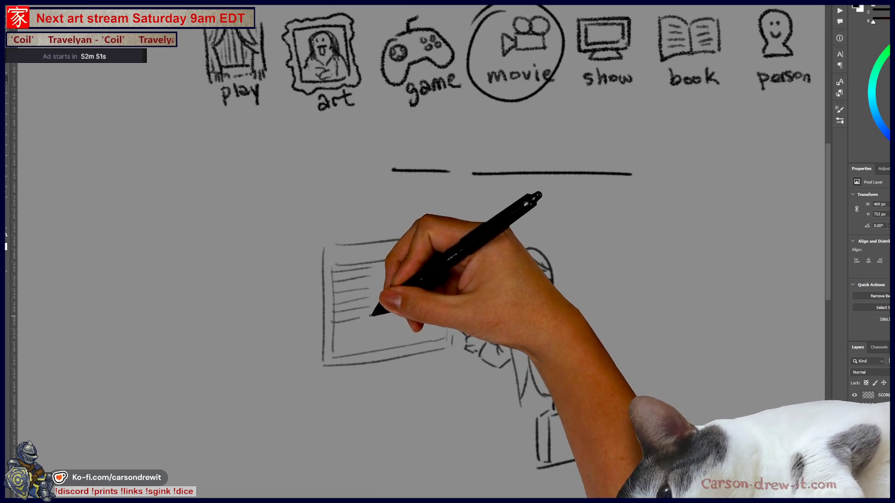
left_click_drag(370, 333, 371, 275)
mouse_move(356, 309)
left_mouse_down()
mouse_move(338, 277)
mouse_move(396, 270)
mouse_move(400, 282)
left_mouse_up()
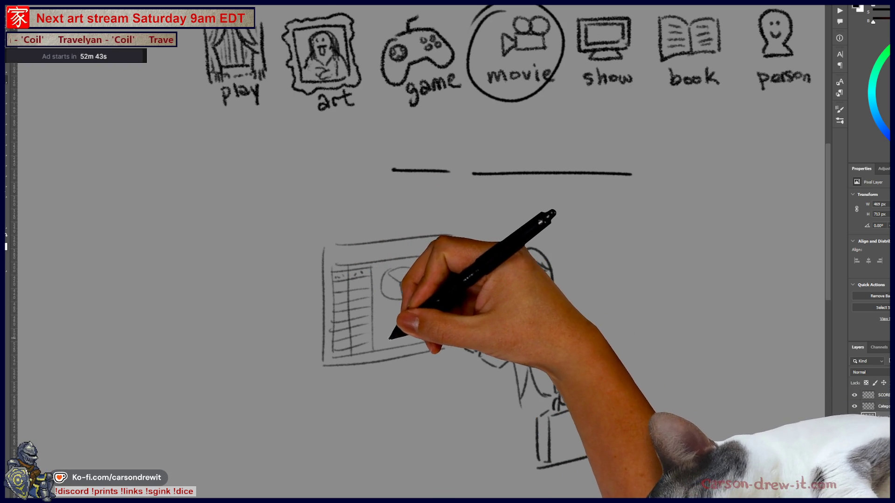
left_click_drag(383, 339, 421, 305)
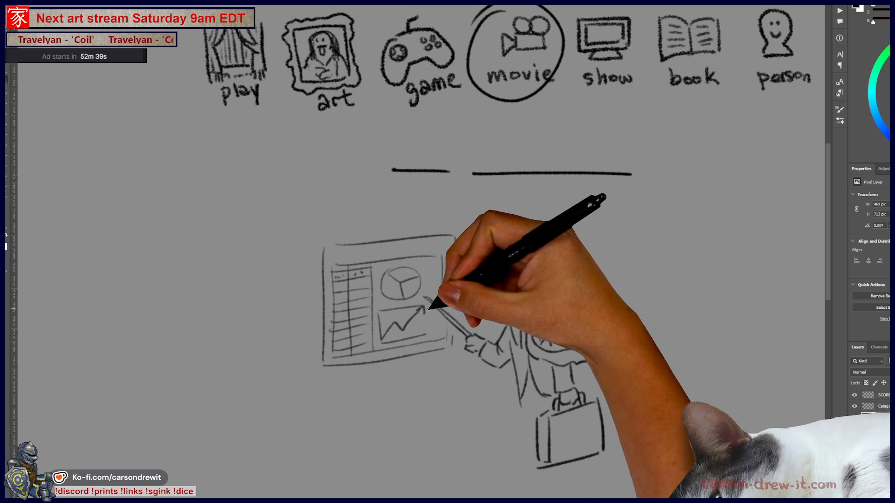
Step: Extend the pointer stick to the chart and draw the arm and torso holding it
left_click_drag(425, 299, 463, 328)
mouse_move(527, 373)
left_mouse_down()
mouse_move(449, 346)
mouse_move(499, 365)
left_mouse_up()
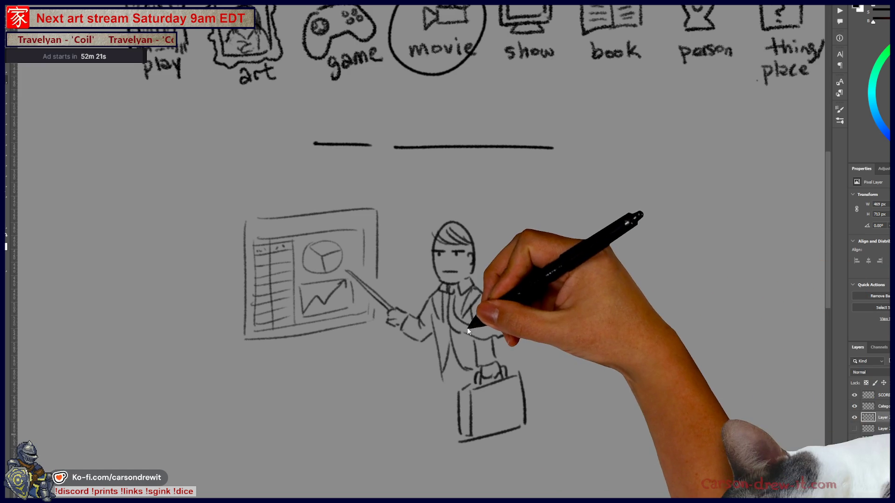
scroll(500, 353, "down", 5)
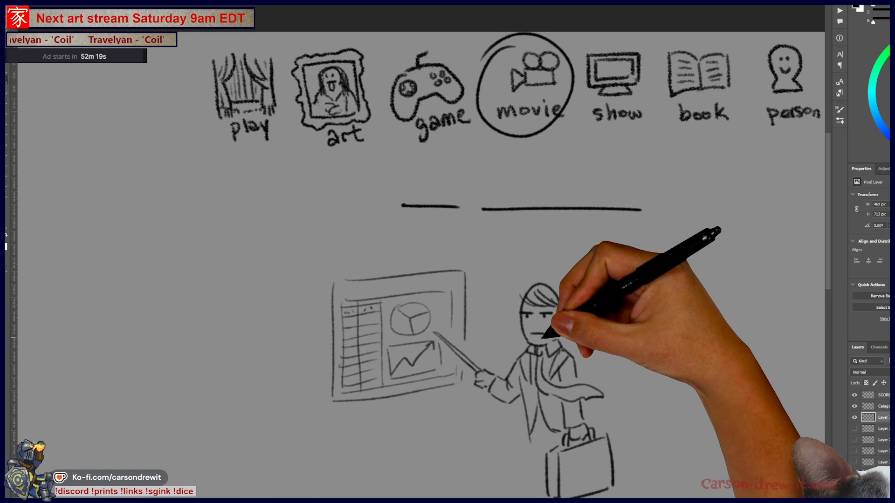
left_click_drag(499, 327, 508, 327)
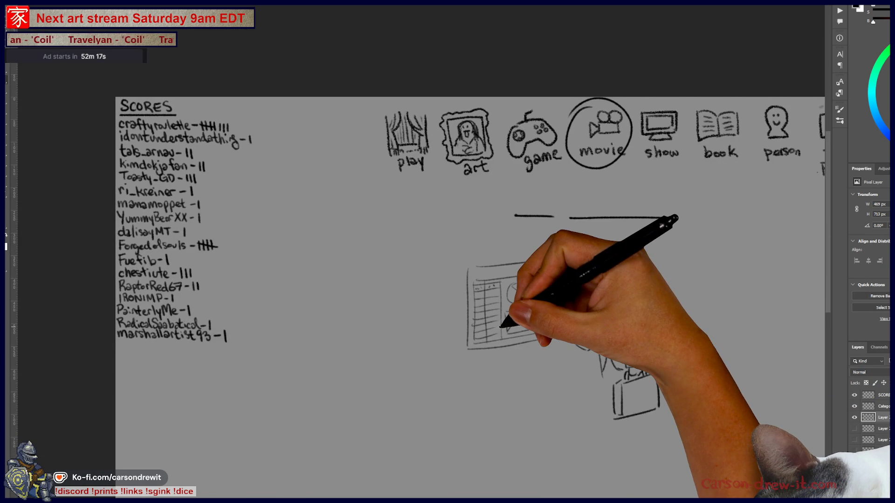
Step: Hide the presenter sketch layer and write a new name with a score dash under the SCORES list
left_click(855, 418)
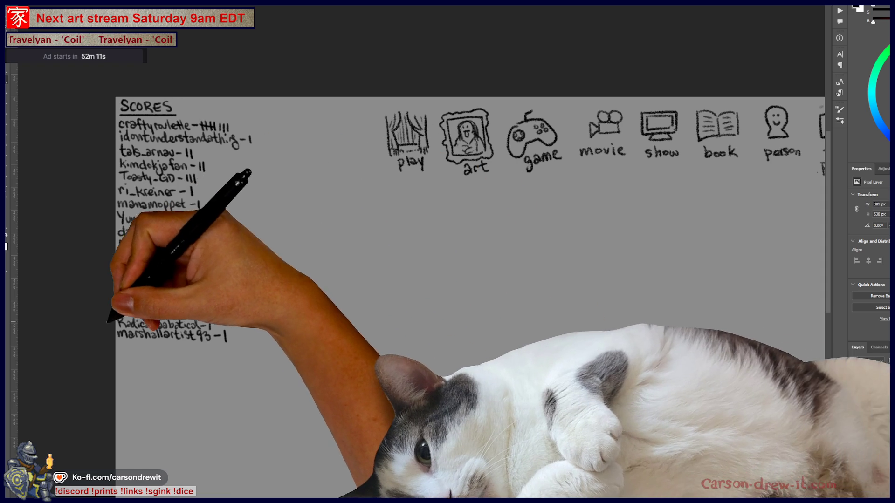
scroll(466, 233, "up", 3)
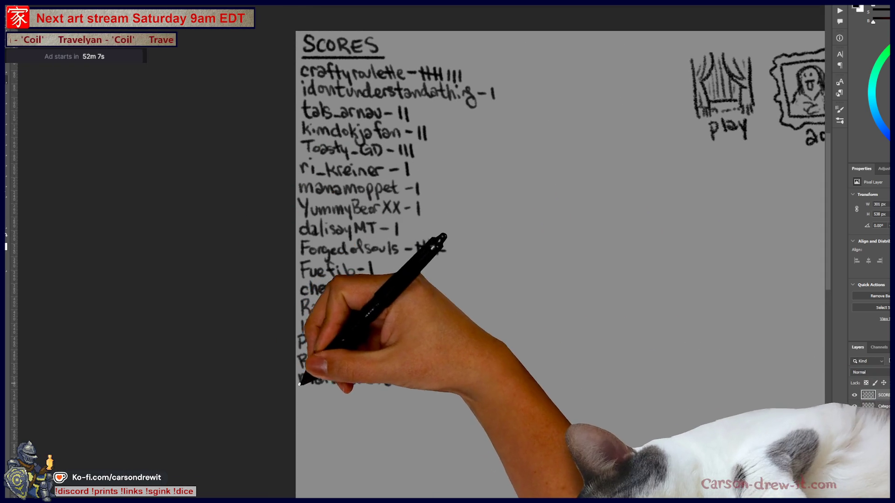
mouse_move(300, 401)
left_mouse_down()
mouse_move(346, 396)
mouse_move(359, 405)
left_mouse_up()
left_click_drag(358, 396, 373, 394)
mouse_move(374, 396)
left_mouse_down()
mouse_move(395, 390)
mouse_move(398, 403)
left_mouse_up()
left_click_drag(401, 399, 412, 405)
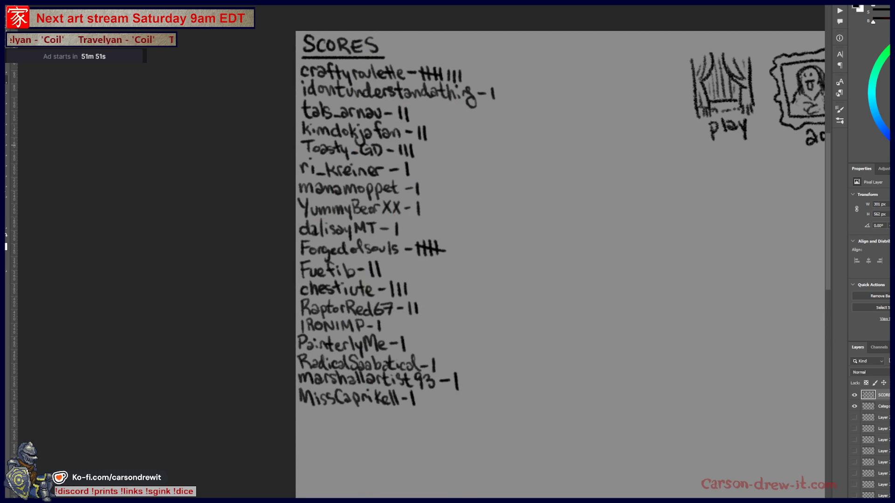
Step: Write a second new name with a score of one, then switch to the shop illustration document
mouse_move(302, 410)
left_mouse_down()
mouse_move(305, 426)
mouse_move(321, 414)
mouse_move(380, 419)
left_mouse_up()
left_click_drag(384, 413, 385, 425)
key("ctrl+minus")
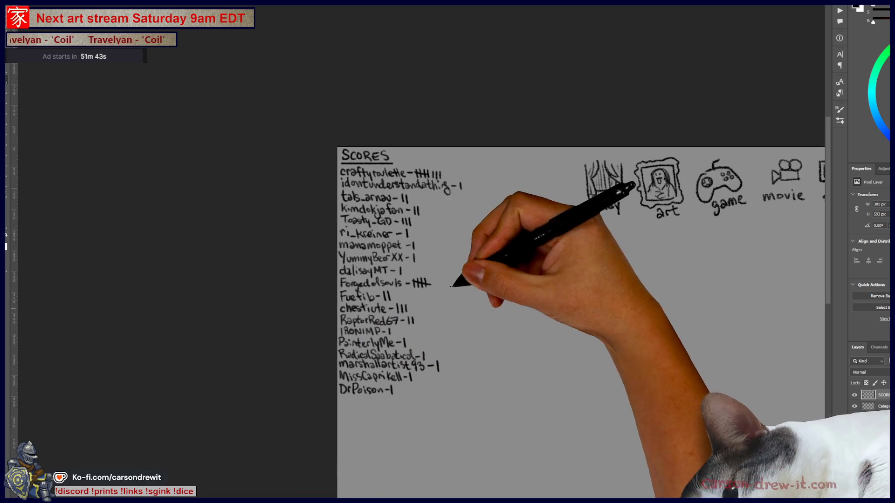
left_click_drag(433, 267, 335, 261)
scroll(335, 261, "up", 1)
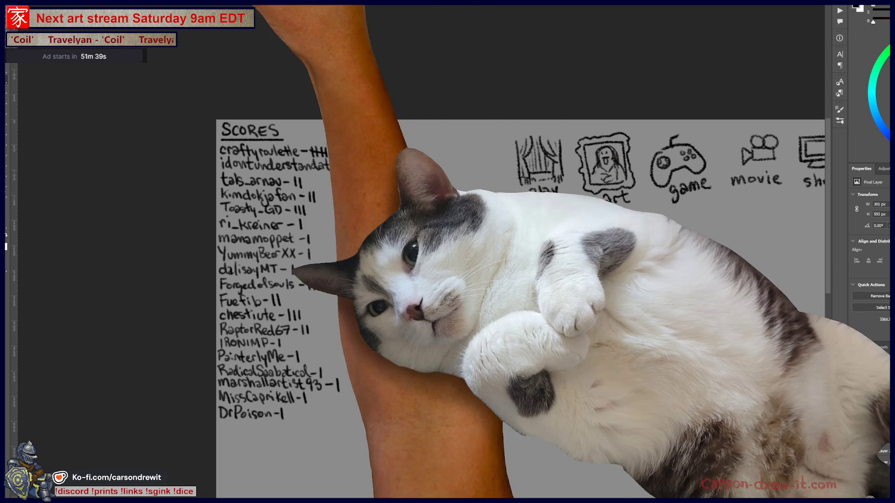
key("ctrl+Tab")
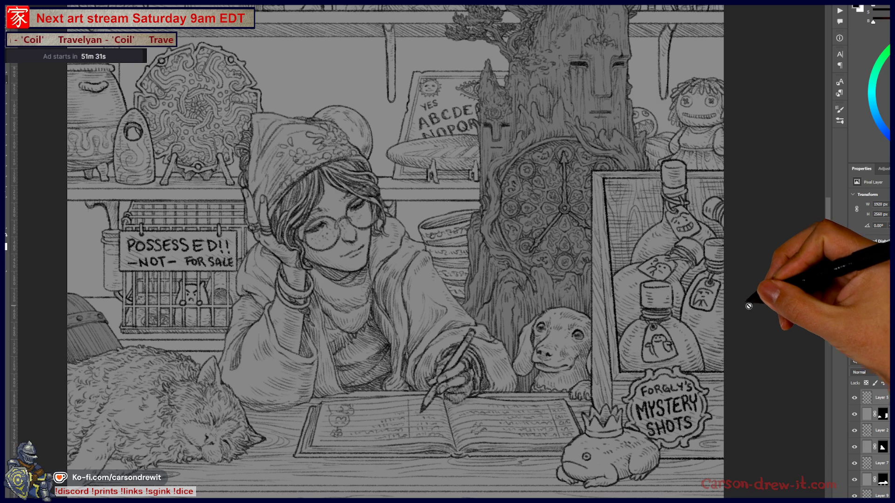
key("ctrl+minus")
left_click_drag(679, 206, 690, 383)
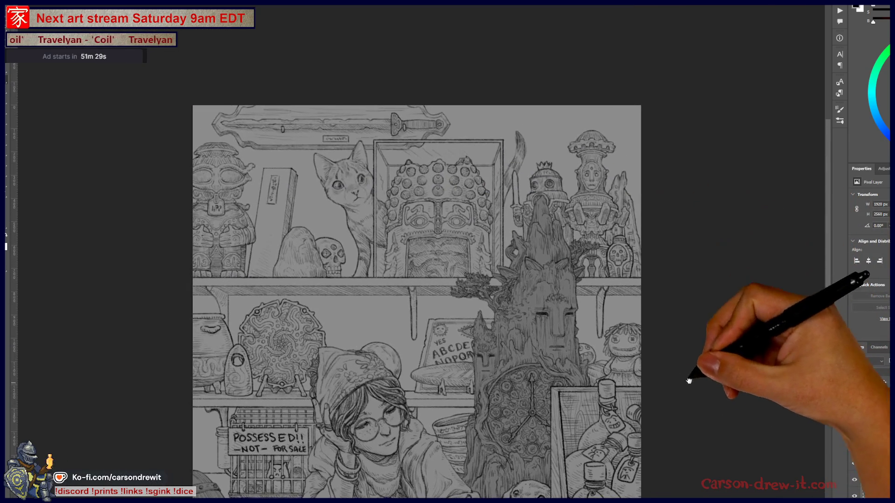
key("ctrl+plus")
key("ctrl+plus")
key("ctrl+plus")
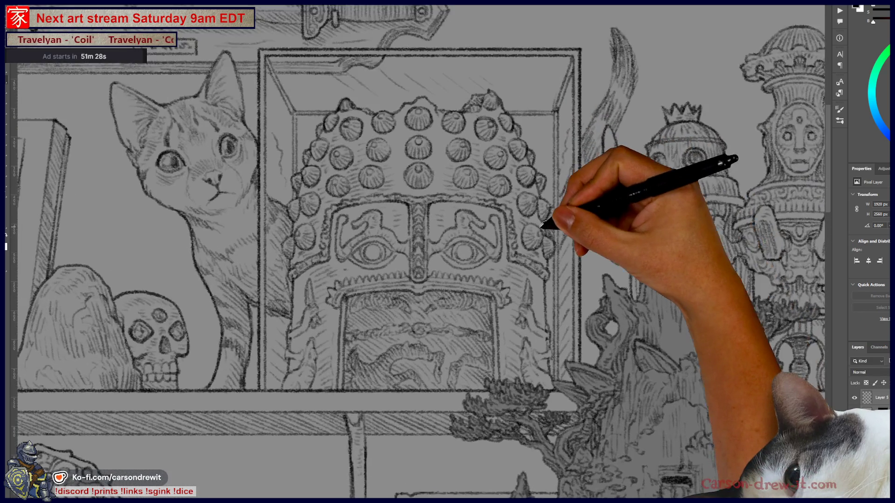
left_click_drag(543, 236, 574, 235)
scroll(574, 235, "up", 1)
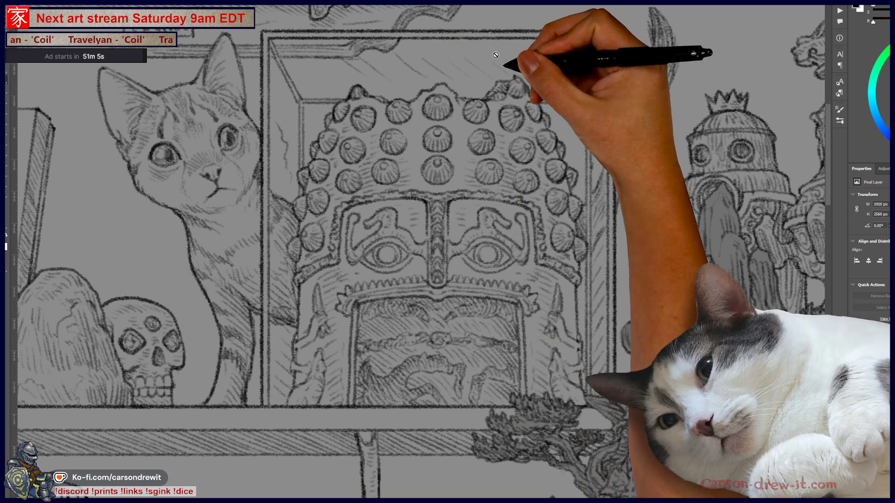
scroll(600, 282, "down", 3)
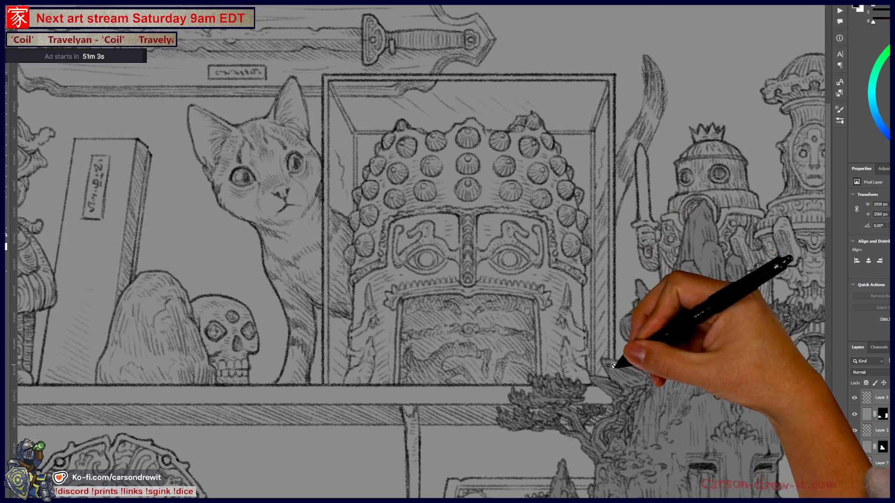
left_click_drag(619, 355, 589, 266)
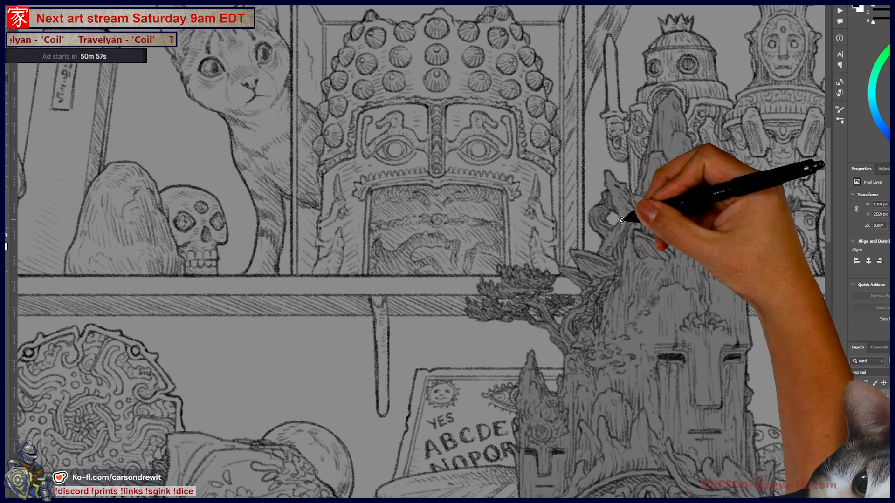
scroll(611, 215, "down", 2)
left_click_drag(584, 206, 548, 201)
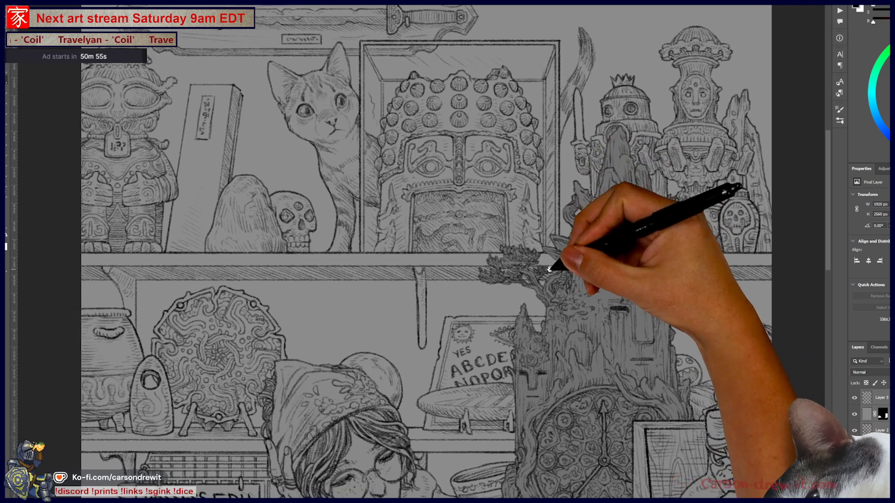
scroll(542, 257, "down", 2)
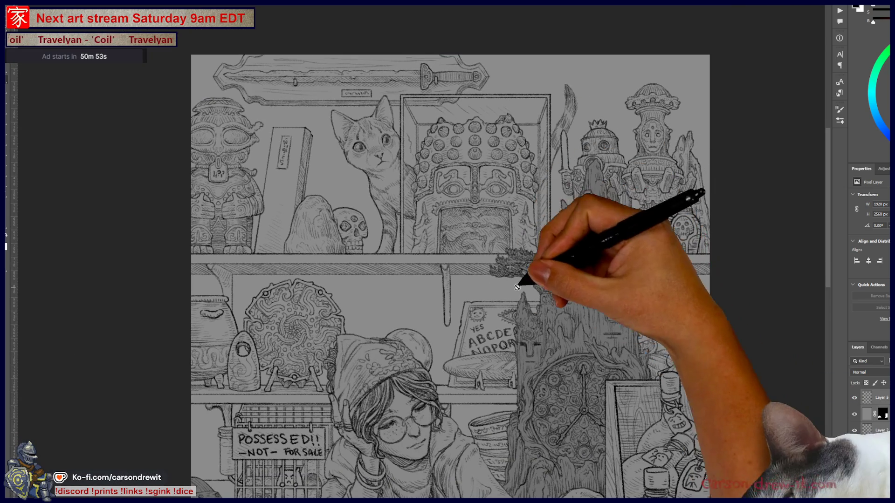
left_click_drag(547, 297, 554, 272)
scroll(523, 267, "down", 1)
left_click_drag(555, 324, 525, 243)
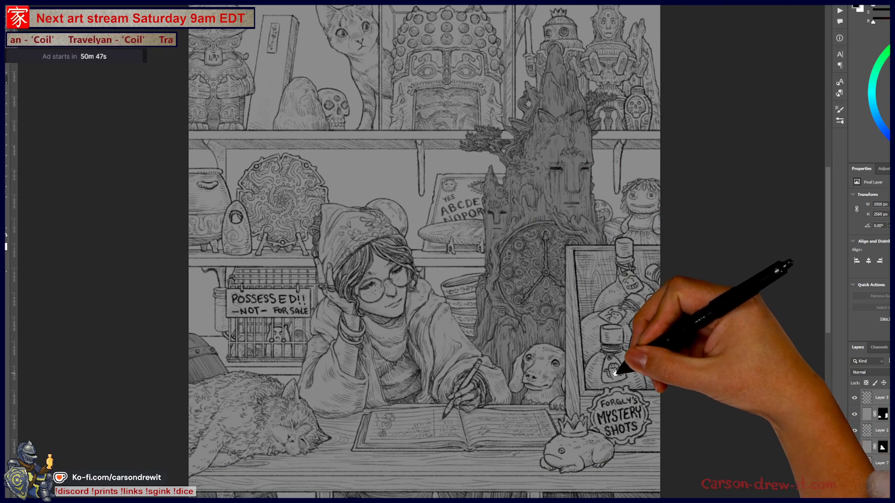
left_click_drag(634, 373, 610, 276)
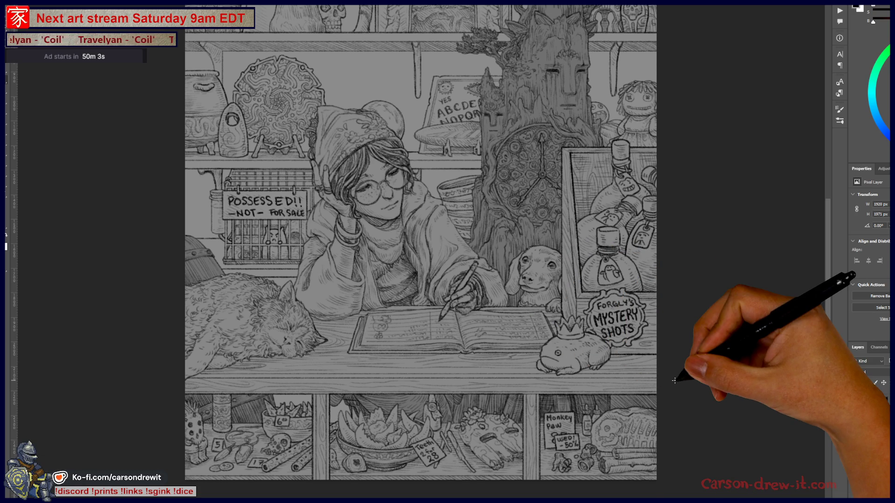
scroll(667, 377, "up", 5)
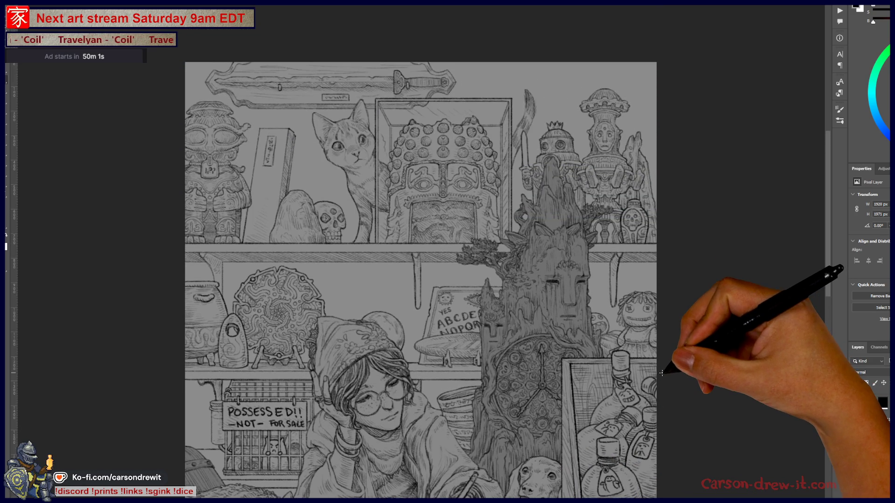
scroll(661, 372, "down", 5)
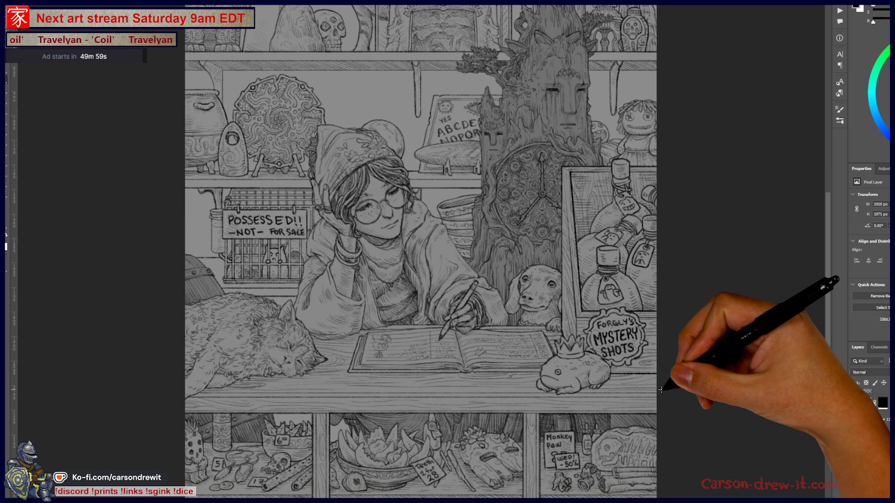
scroll(679, 321, "up", 3)
scroll(549, 332, "right", 2)
scroll(549, 332, "up", 2)
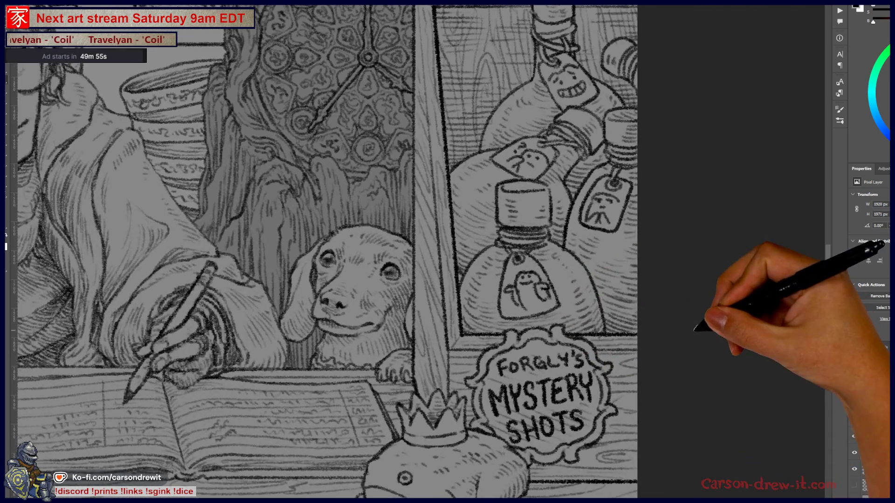
scroll(549, 332, "up", 1)
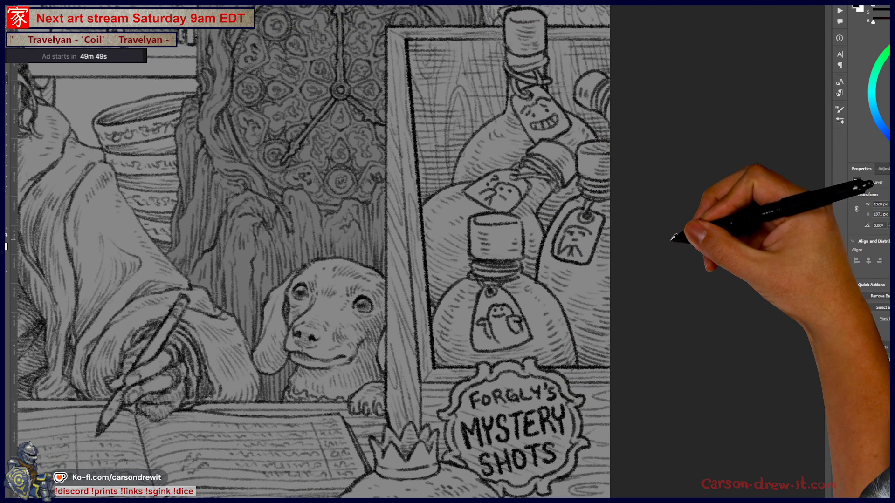
scroll(667, 236, "down", 3)
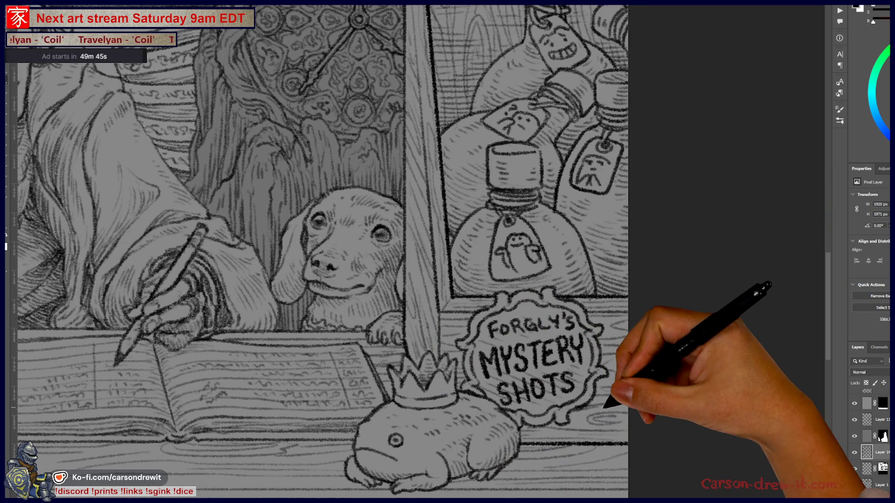
scroll(568, 437, "down", 3)
scroll(564, 424, "down", 2)
scroll(564, 424, "left", 2)
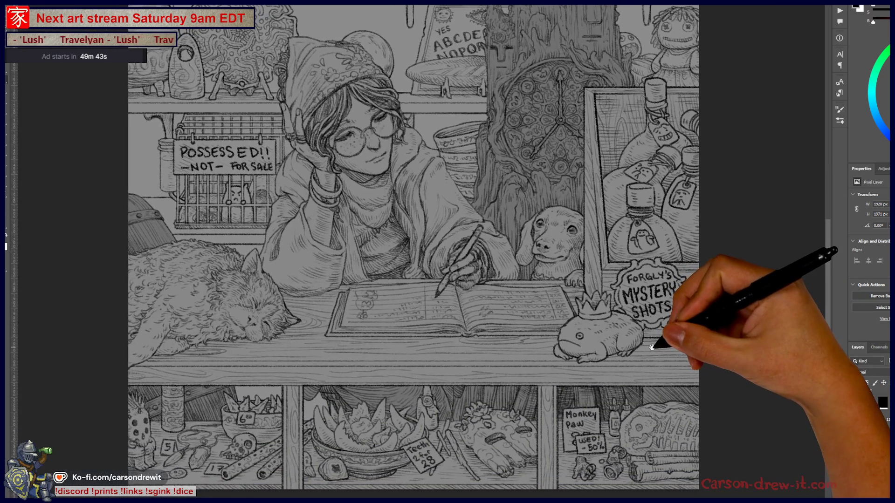
scroll(516, 429, "down", 1)
scroll(410, 459, "up", 3)
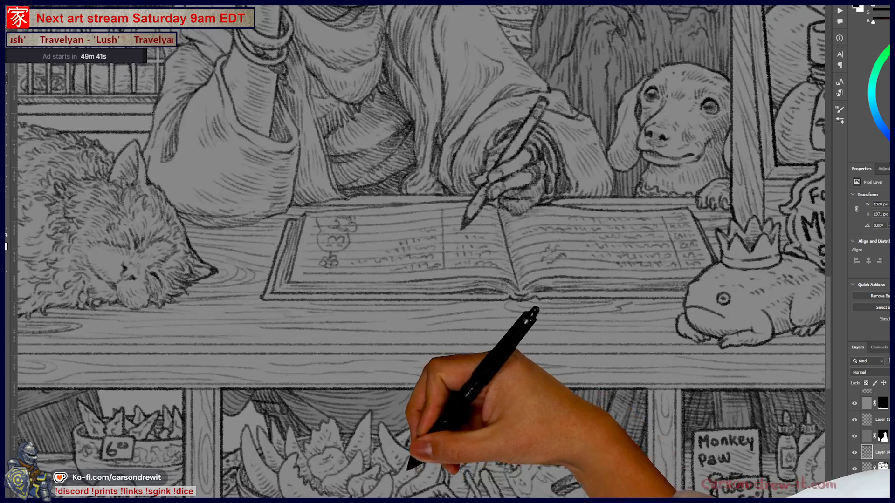
scroll(487, 256, "down", 3)
scroll(440, 342, "up", 2)
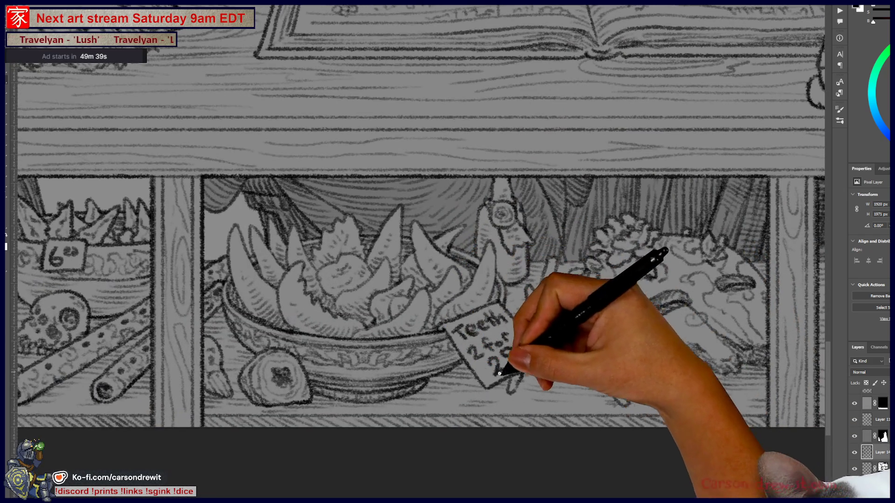
scroll(486, 400, "up", 2)
scroll(486, 400, "right", 2)
scroll(466, 414, "down", 3)
scroll(499, 392, "up", 2)
scroll(499, 392, "right", 2)
scroll(579, 390, "up", 1)
scroll(409, 324, "up", 1)
scroll(488, 371, "down", 1)
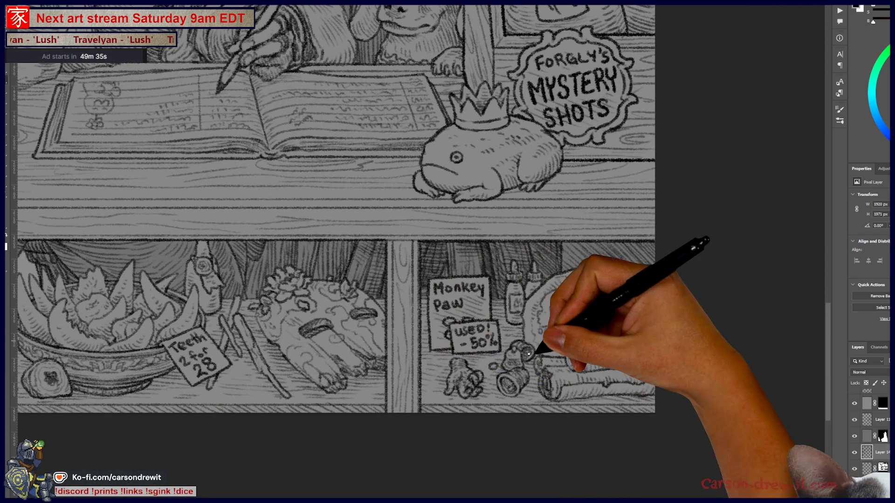
scroll(533, 380, "up", 2)
scroll(533, 380, "up", 1)
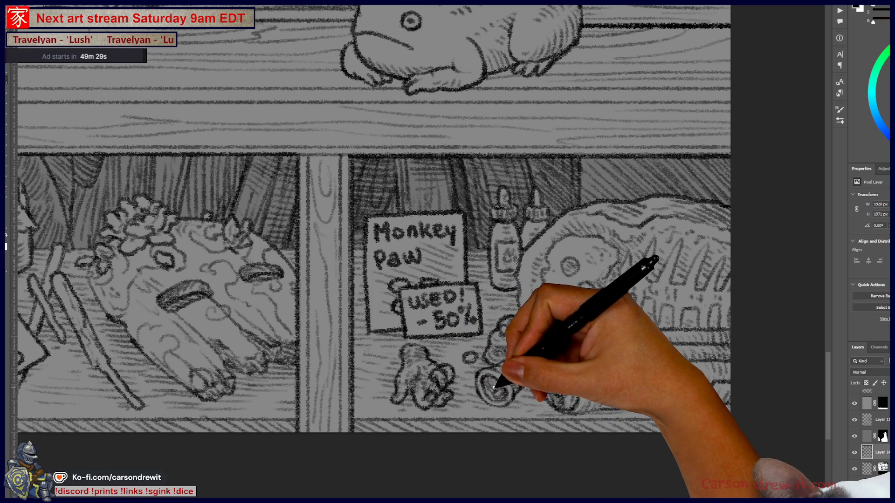
scroll(494, 387, "down", 2)
scroll(230, 385, "up", 2)
mouse_move(382, 273)
left_mouse_down()
mouse_move(449, 298)
mouse_move(470, 374)
left_mouse_up()
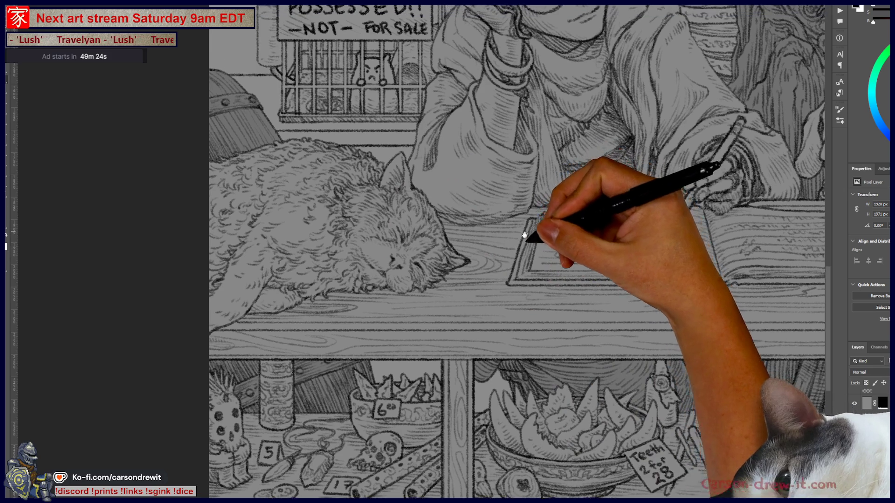
left_click_drag(522, 229, 542, 409)
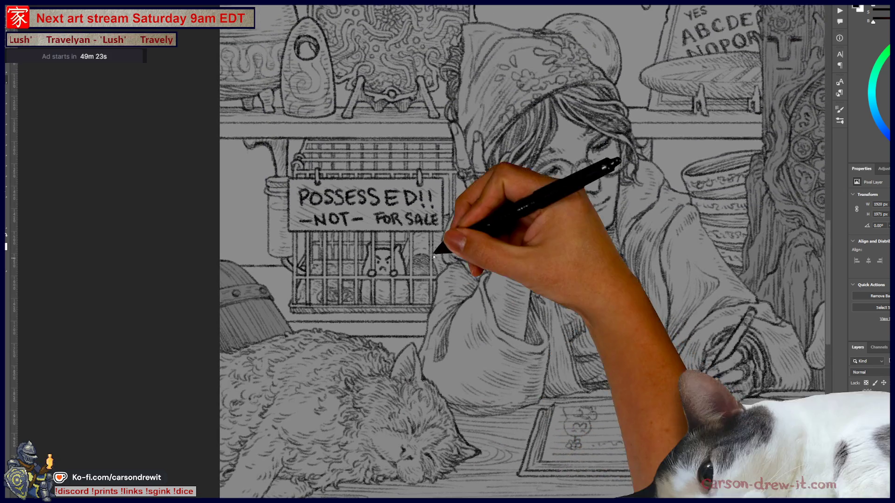
scroll(434, 256, "up", 2)
left_click_drag(430, 254, 470, 335)
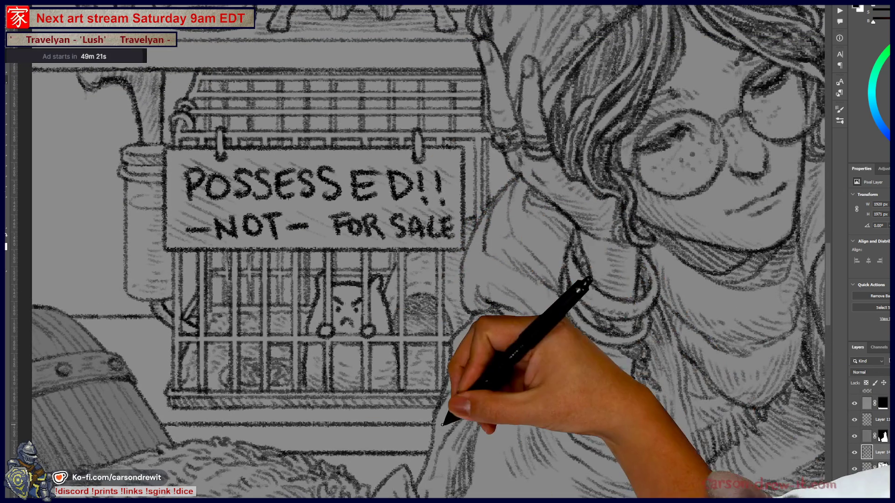
scroll(489, 416, "down", 5)
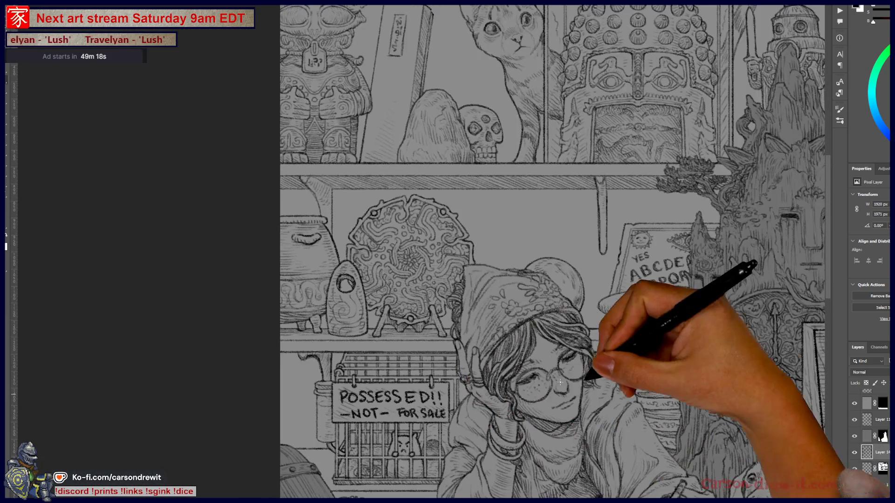
left_click_drag(560, 382, 389, 363)
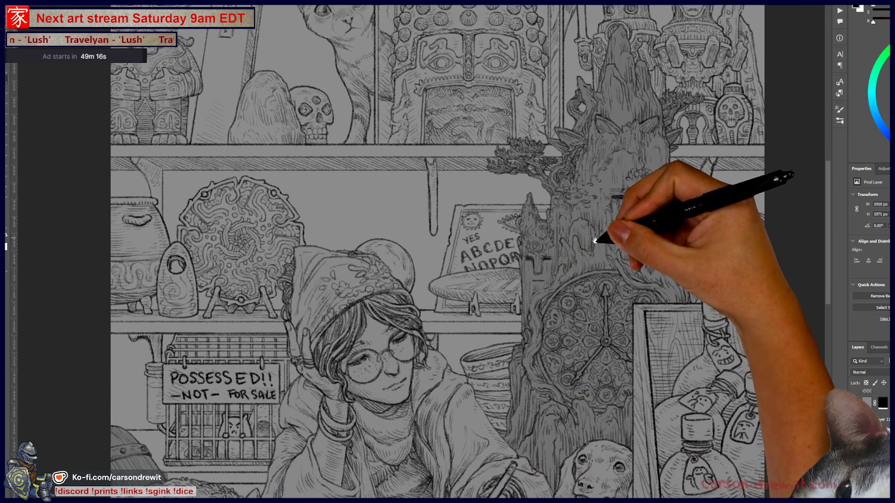
left_click_drag(595, 241, 489, 232)
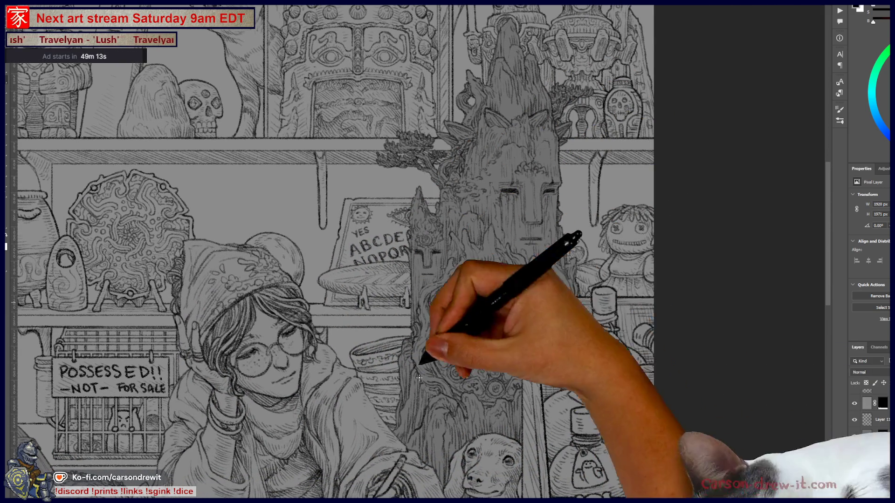
mouse_move(596, 247)
left_mouse_down()
mouse_move(499, 355)
mouse_move(500, 370)
left_mouse_up()
scroll(469, 325, "up", 3)
left_click_drag(347, 238, 552, 434)
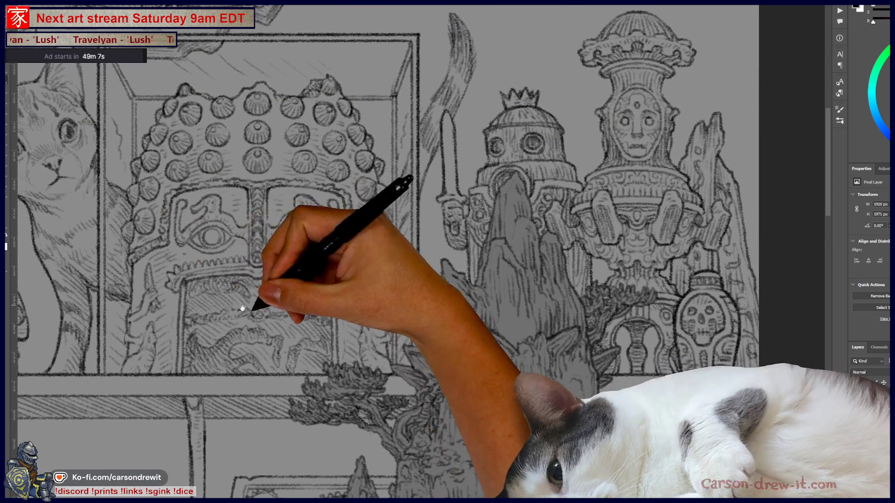
left_click_drag(243, 308, 462, 298)
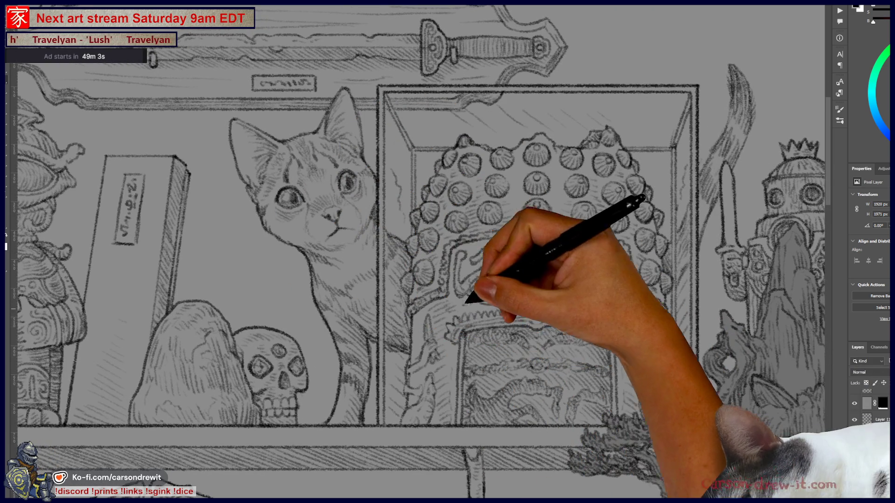
left_click_drag(403, 327, 489, 382)
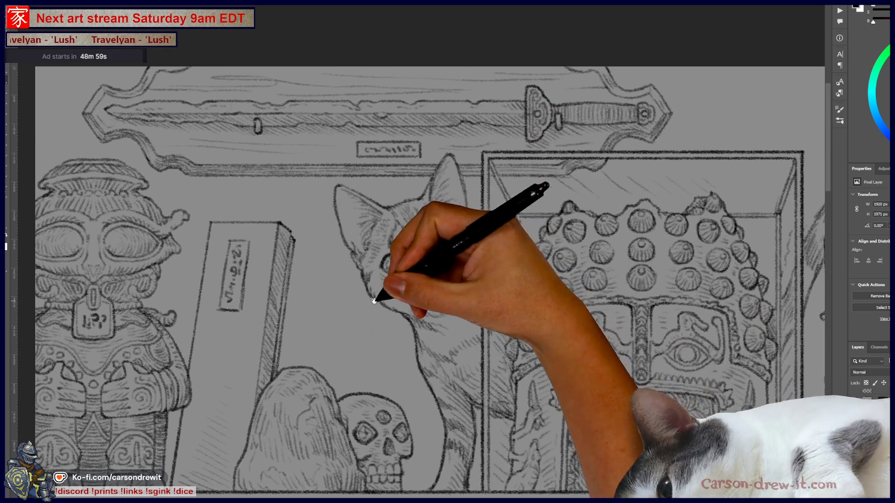
mouse_move(379, 296)
left_mouse_down()
mouse_move(445, 264)
mouse_move(458, 275)
mouse_move(436, 230)
left_mouse_up()
mouse_move(530, 339)
left_mouse_down()
mouse_move(441, 219)
mouse_move(419, 224)
left_mouse_up()
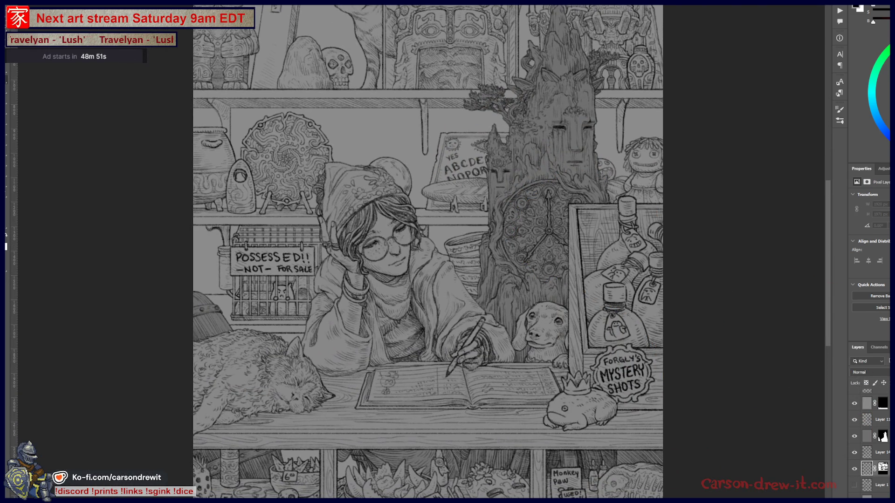
key("q")
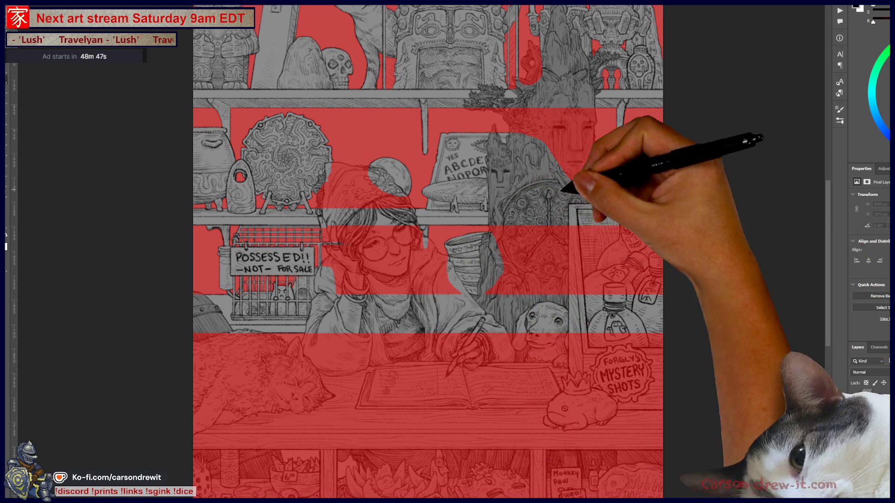
Step: Select the diagonally masked layer, hide its red mask overlay and check the background colour
left_click(876, 436)
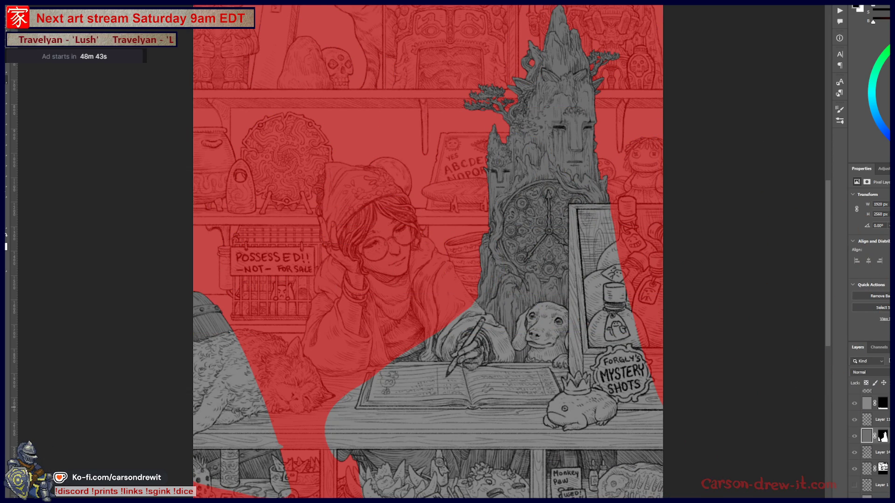
key("alt+bracketleft")
mouse_move(495, 384)
left_mouse_down()
mouse_move(477, 299)
mouse_move(519, 369)
left_mouse_up()
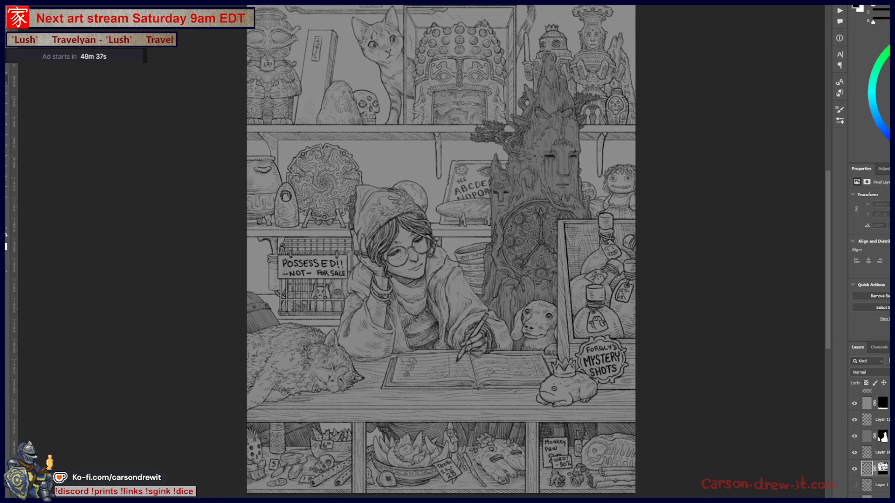
key("ctrl+z")
key("ctrl+z")
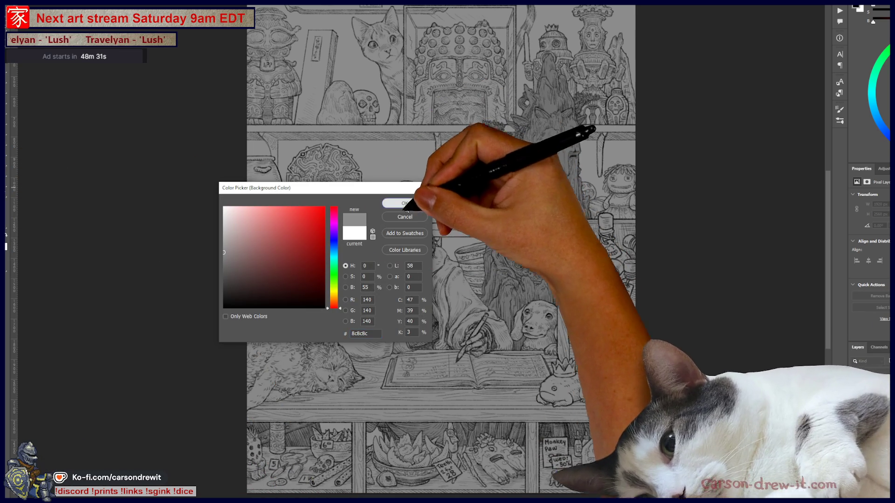
left_click(410, 202)
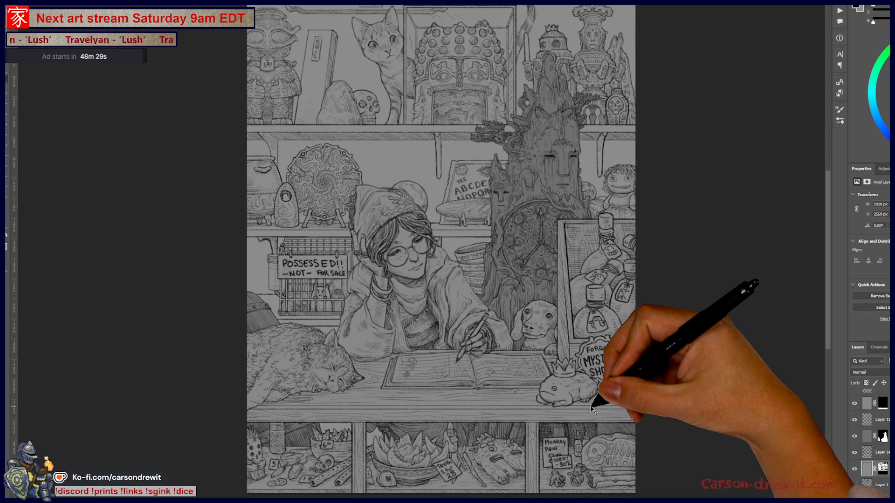
Step: Make bottom Layer 1 visible with a copy of the mask above, then adjust its Hue/Saturation Lightness
key("alt+bracketleft")
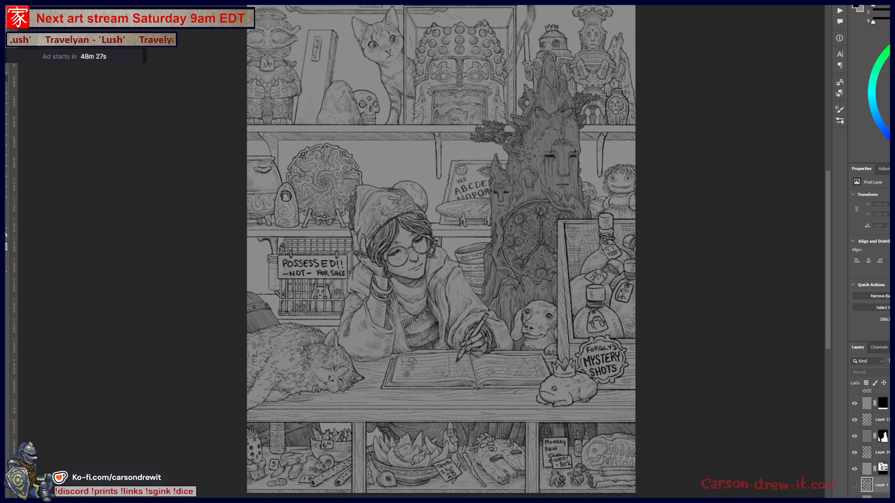
left_click(854, 484)
left_click_drag(882, 468, 886, 479)
right_click(883, 471)
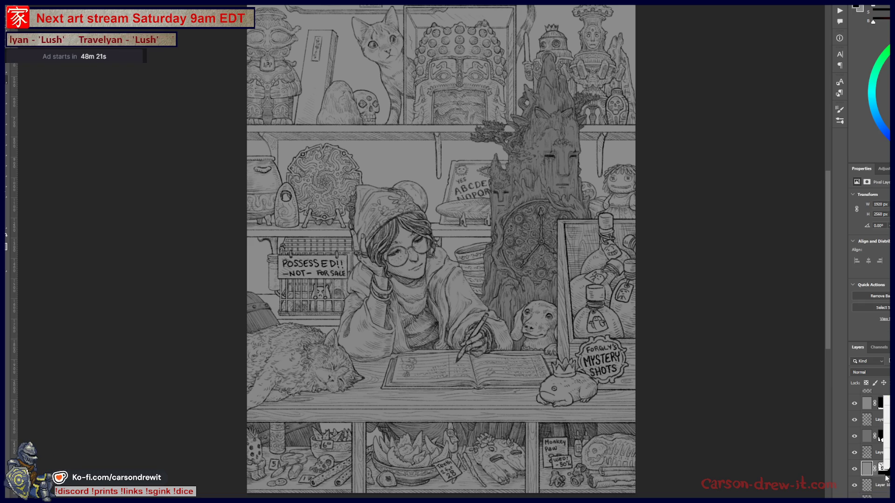
key("Escape")
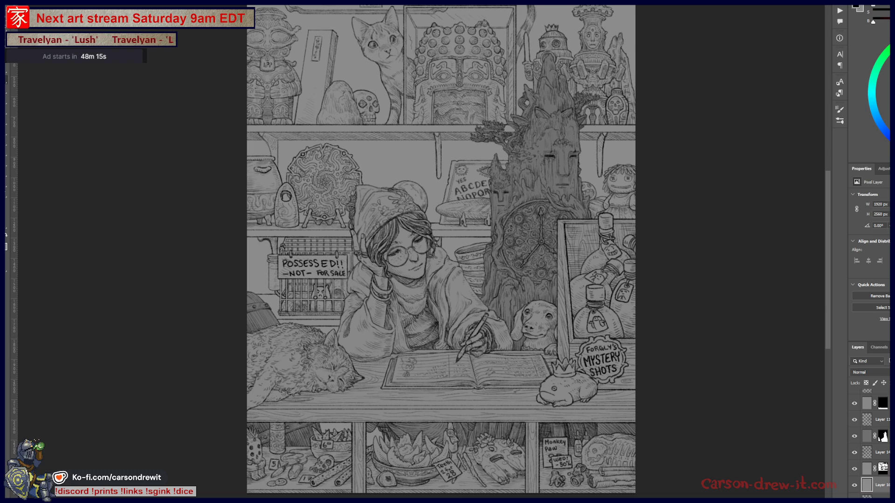
key("ctrl+u")
left_click_drag(835, 266, 820, 267)
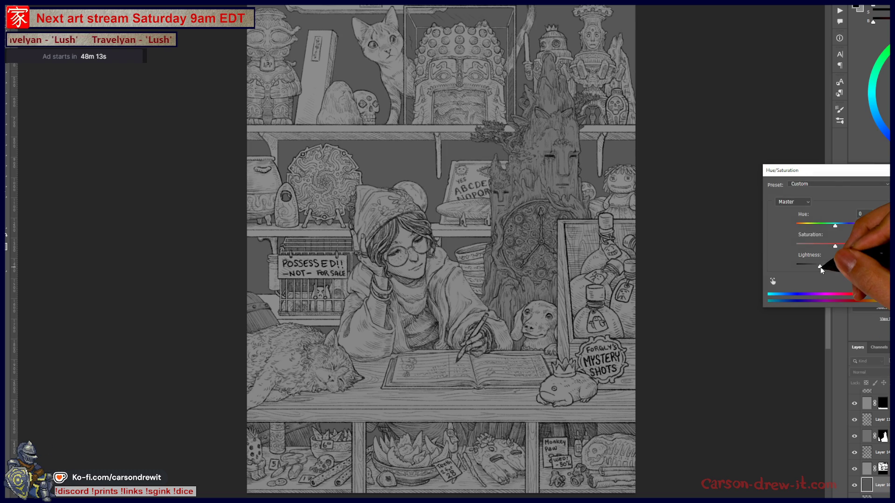
Step: Apply the Lightness change, then slightly reduce the masked layer's saturation in Hue/Saturation
key("Return")
mouse_move(389, 289)
left_mouse_down()
mouse_move(492, 247)
mouse_move(619, 260)
left_mouse_up()
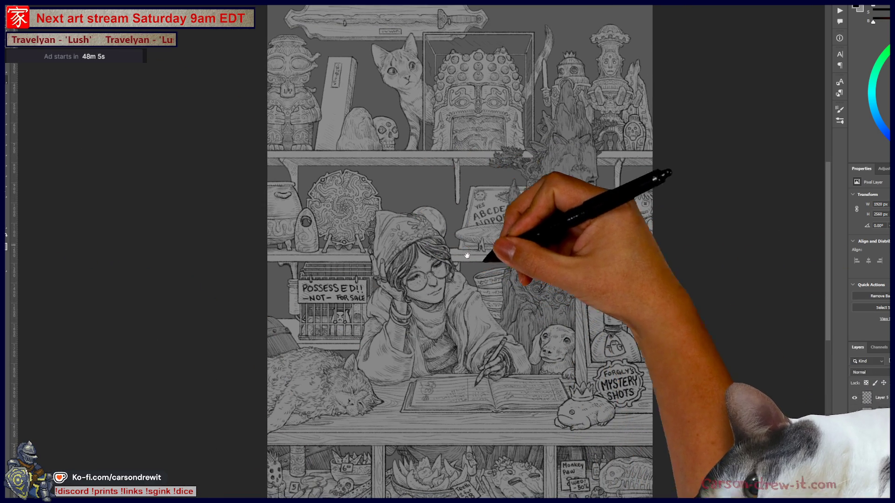
scroll(460, 252, "up", 1)
left_click(867, 463)
key("ctrl+u")
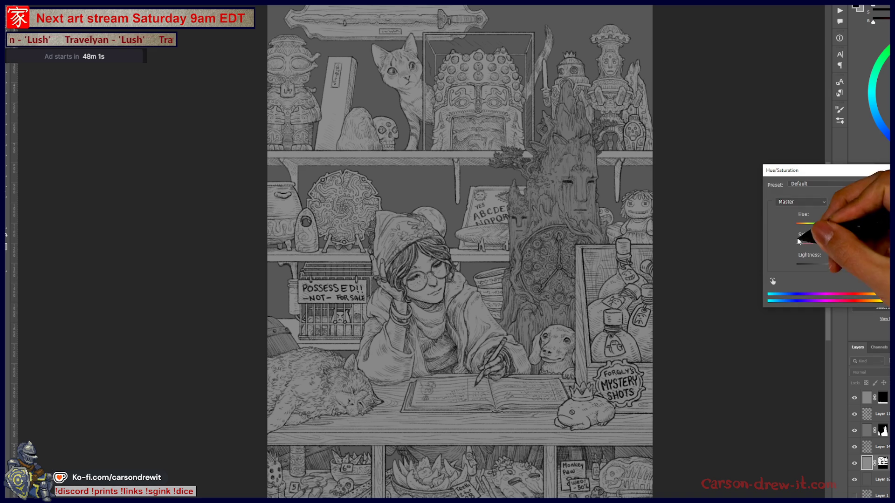
mouse_move(835, 245)
left_mouse_down()
mouse_move(823, 246)
mouse_move(834, 246)
mouse_move(826, 267)
left_mouse_up()
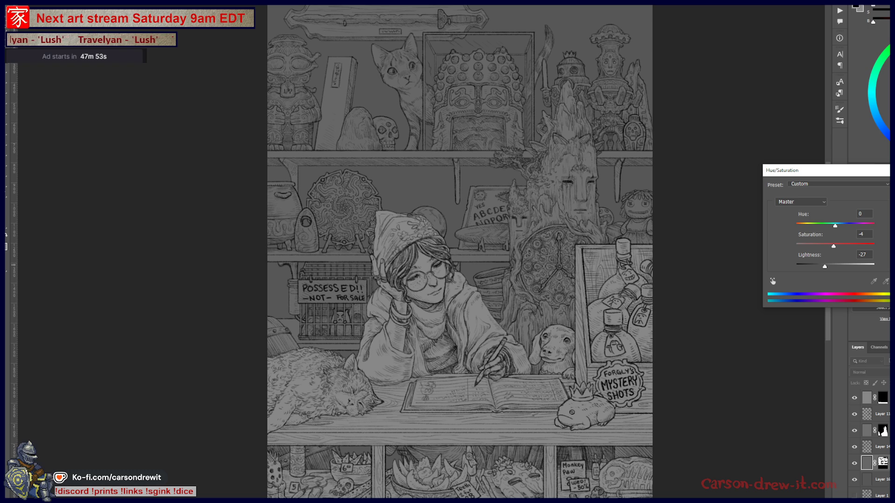
key("Return")
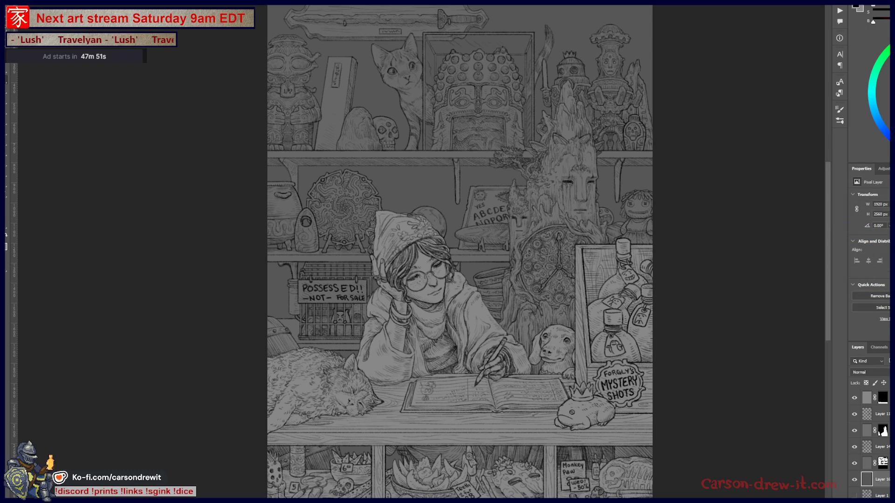
Step: Darken the masked layer to Lightness -18 with Hue/Saturation
key("ctrl+u")
left_click_drag(828, 268, 830, 271)
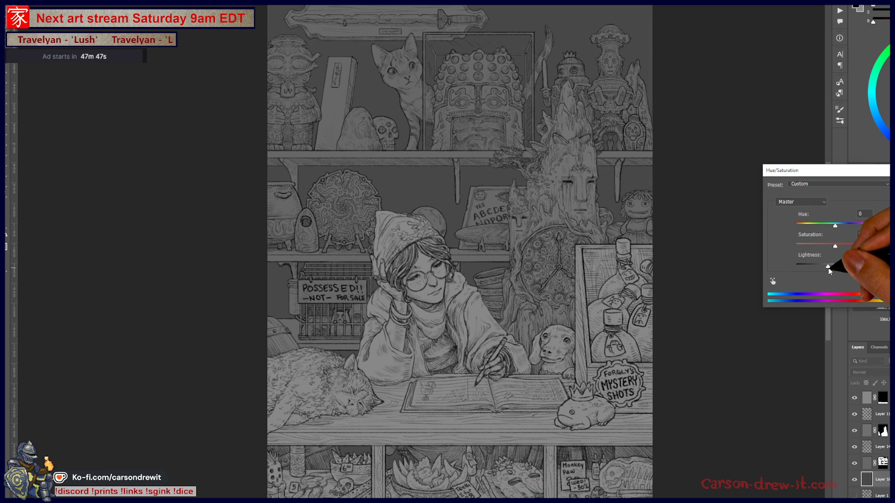
key("Return")
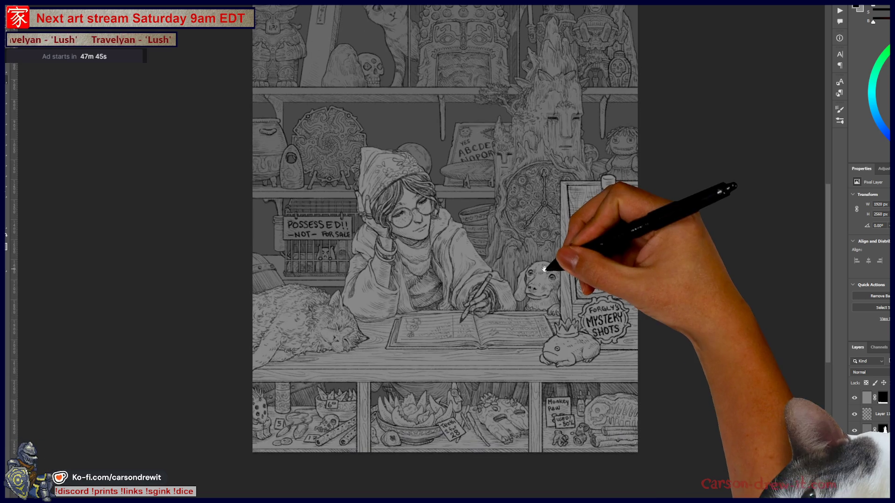
key("ctrl+minus")
key("ctrl+plus")
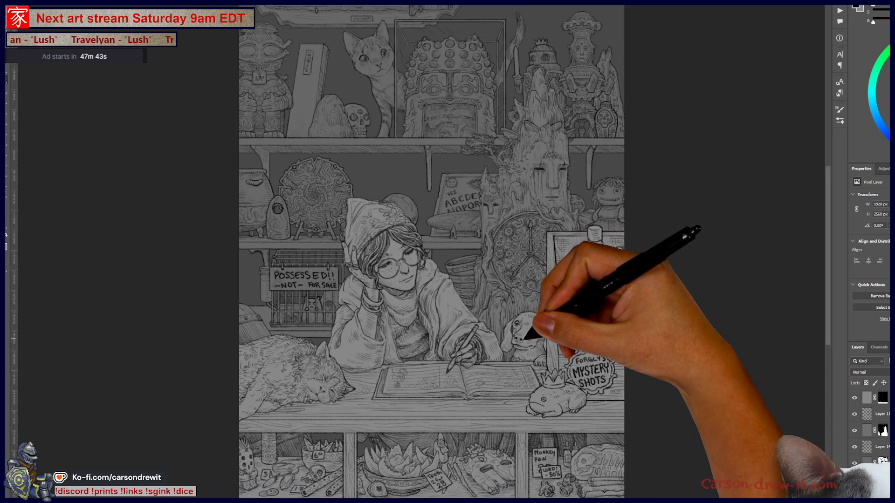
scroll(580, 350, "up", 1)
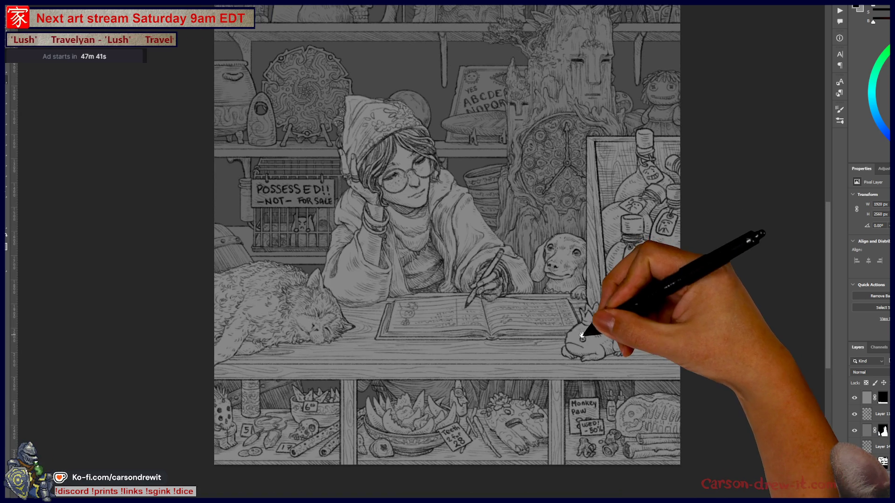
scroll(866, 443, "up", 3)
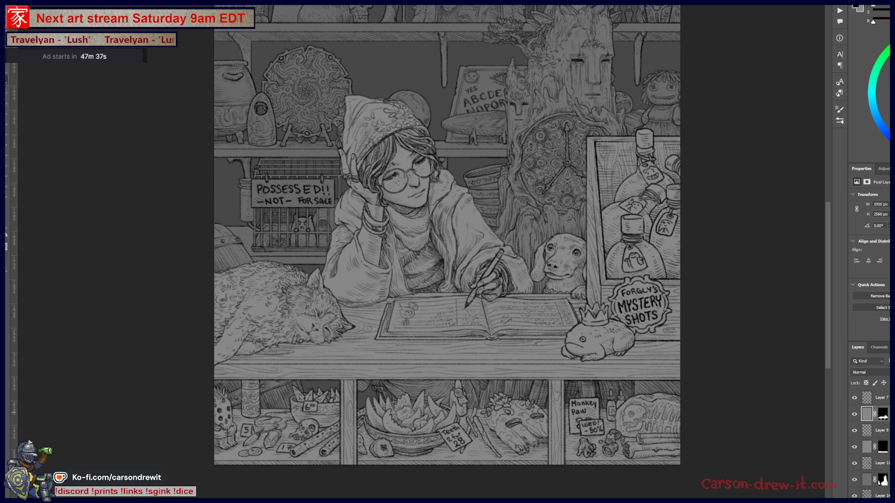
key("ctrl+u")
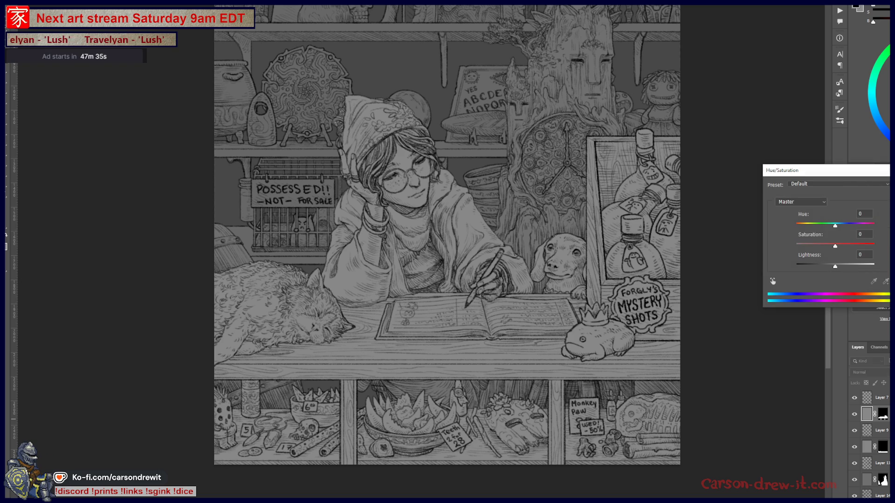
key("Escape")
Step: Set a different layer's Lightness to -22 and fit the whole page in view
left_click(867, 446)
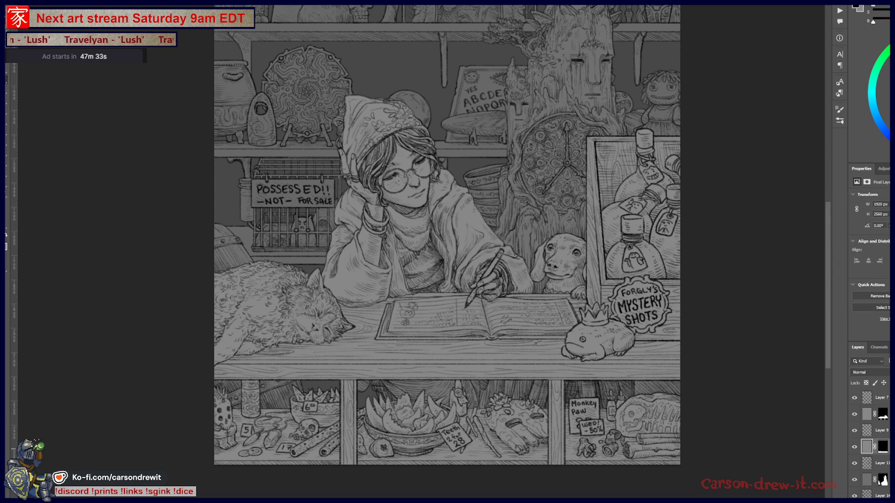
key("ctrl+u")
left_click_drag(834, 266, 826, 270)
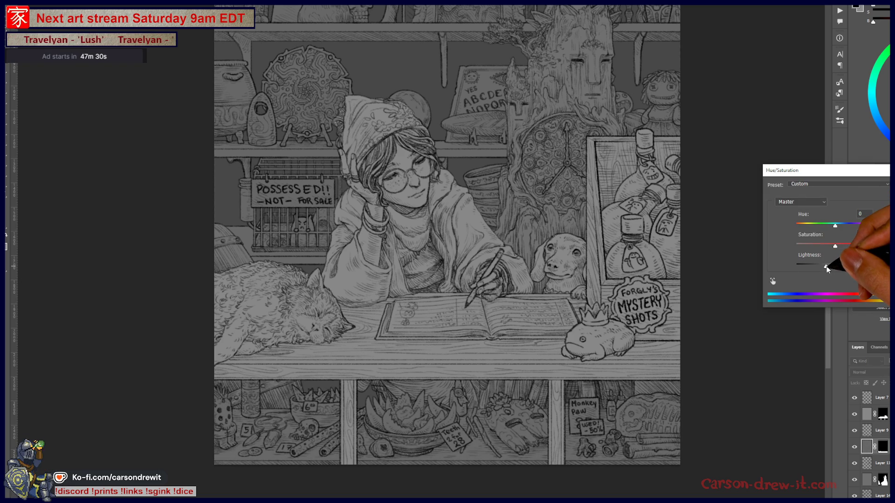
key("Return")
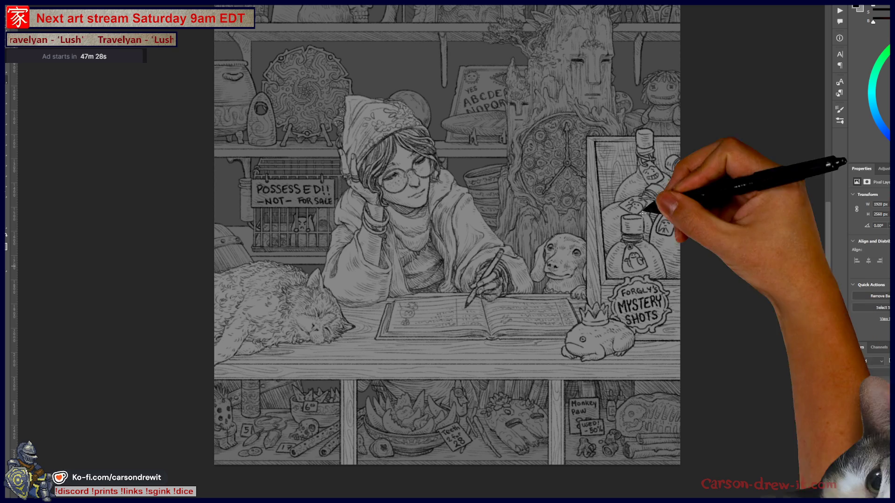
key("ctrl+0")
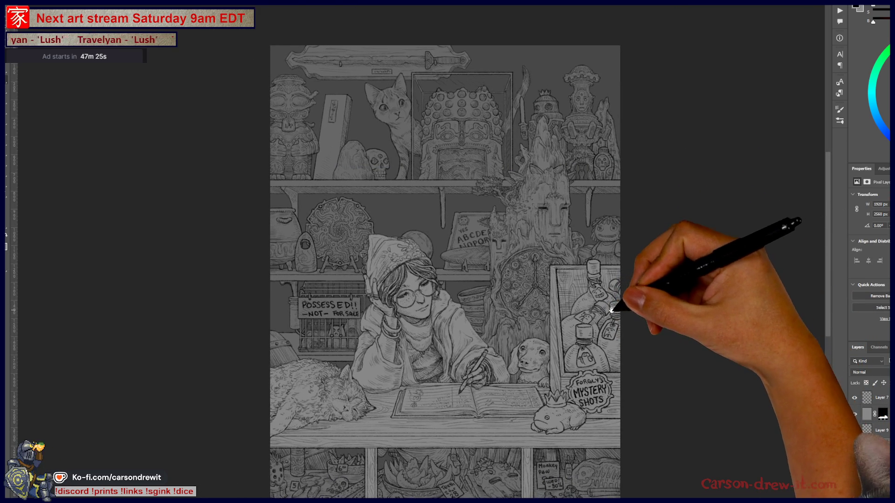
left_click_drag(649, 275, 645, 337)
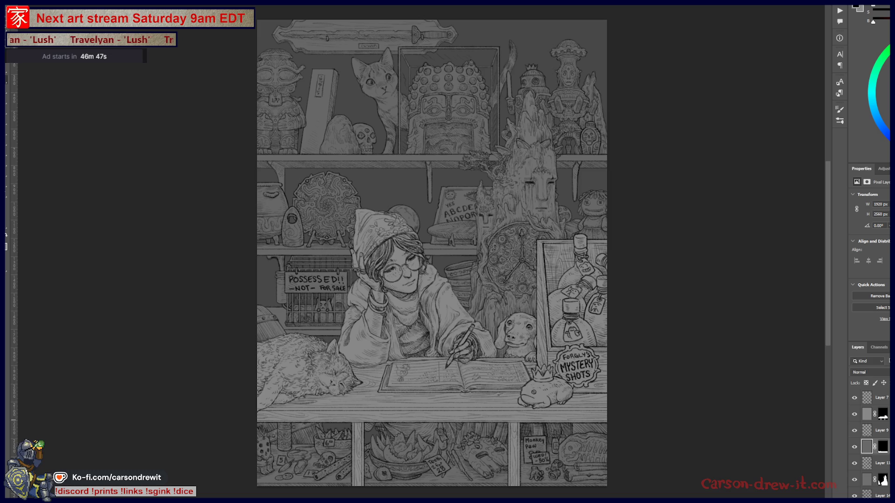
Step: Switch to the Chrome window showing Google results for 'Coțofenești helmet'
key("alt+Tab")
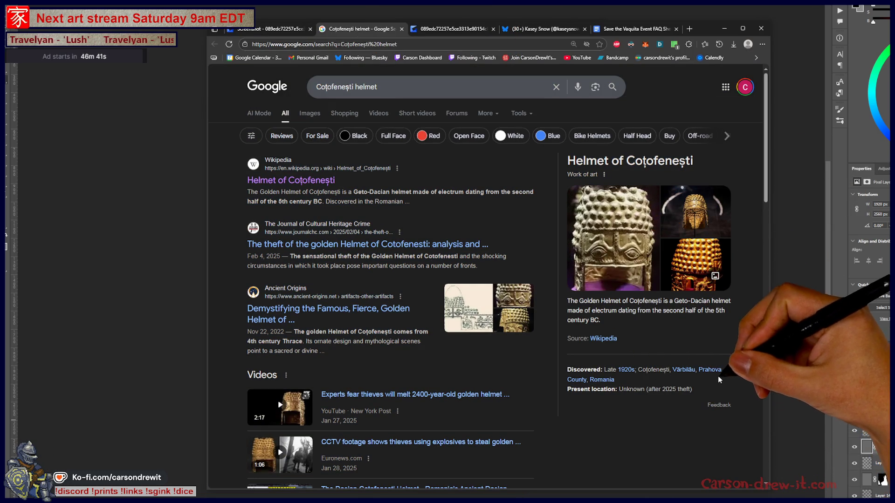
Step: Open the Helmet of Coțofenești Wikipedia article at 150% and highlight the Discovery section's first line
left_click(291, 181)
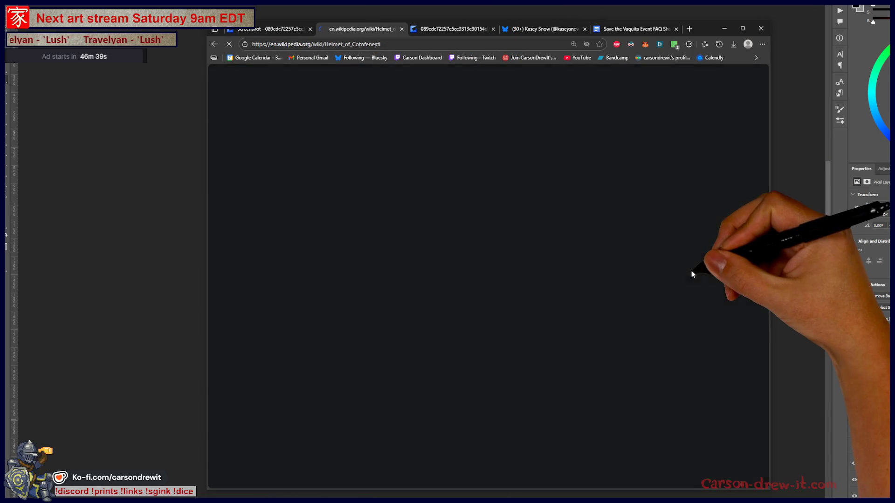
key("ctrl+plus")
key("ctrl+plus")
key("ctrl+plus")
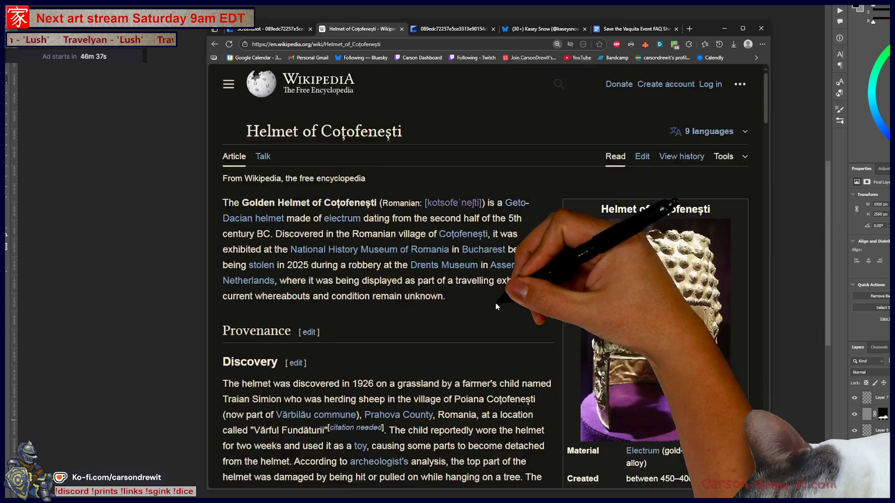
scroll(529, 334, "down", 1)
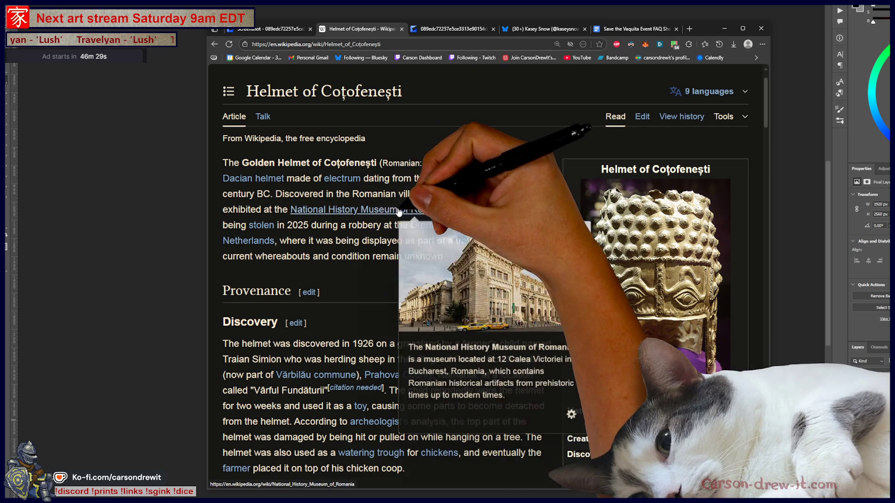
scroll(420, 289, "down", 6)
scroll(482, 378, "down", 2)
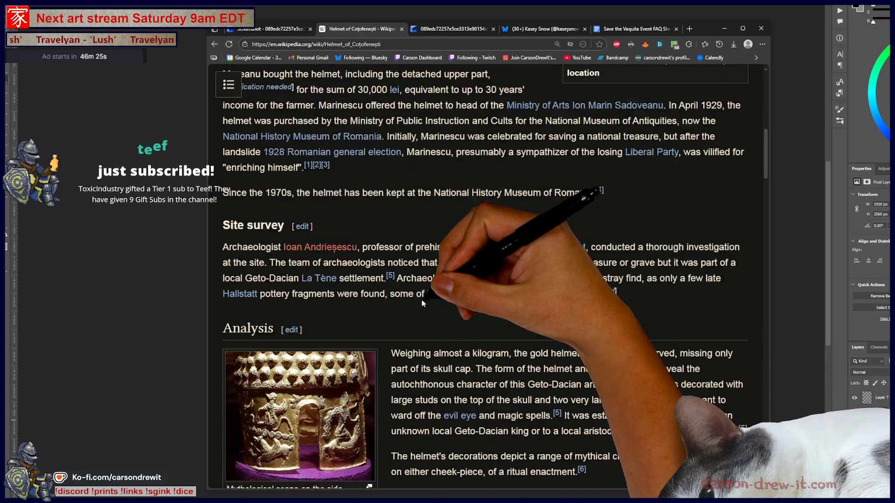
scroll(658, 398, "up", 4)
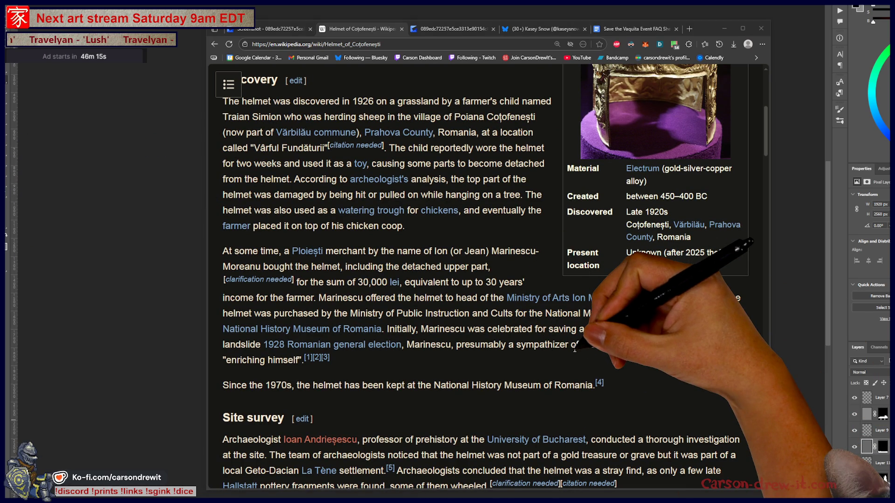
scroll(409, 343, "up", 2)
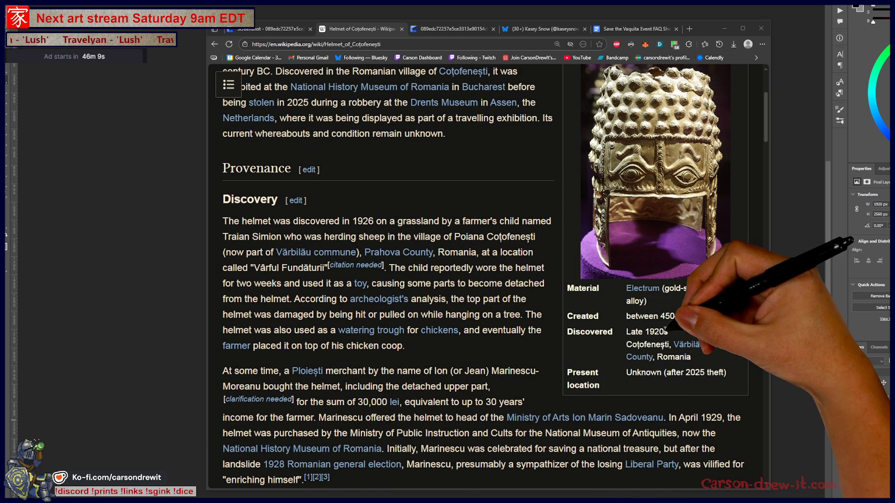
left_click_drag(223, 221, 458, 225)
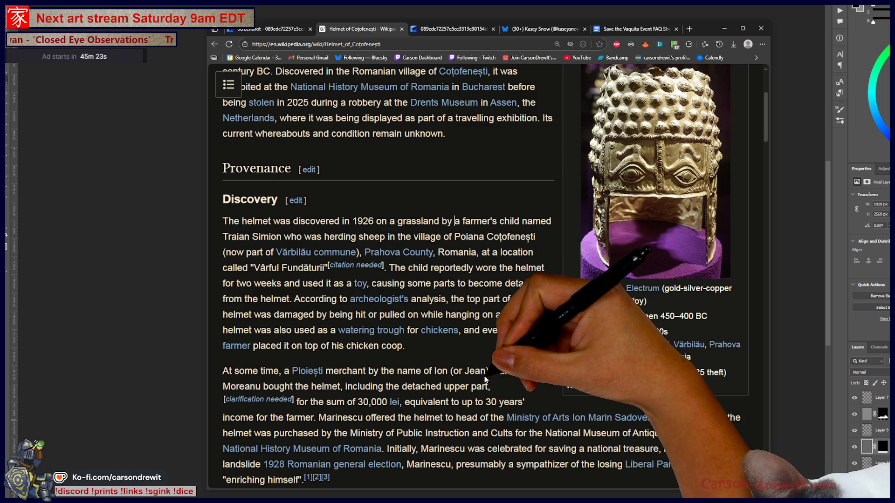
Step: Read further down through the rest of the helmet article
scroll(485, 380, "down", 2)
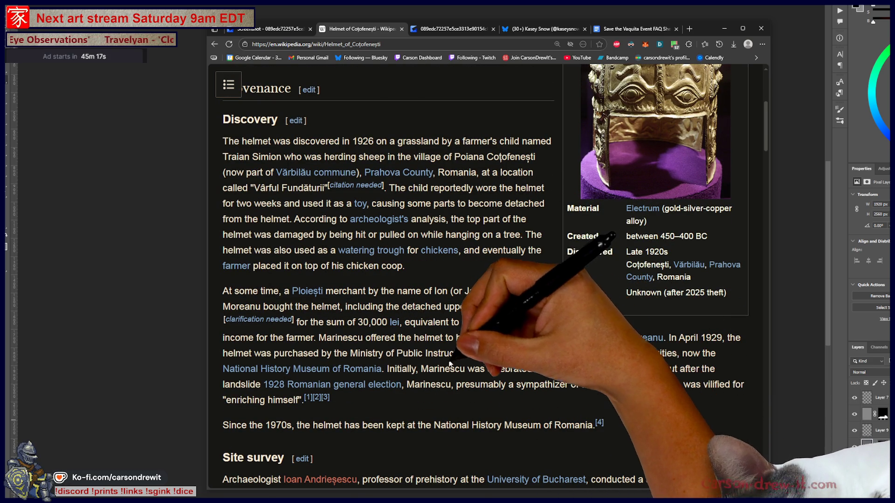
scroll(711, 392, "down", 2)
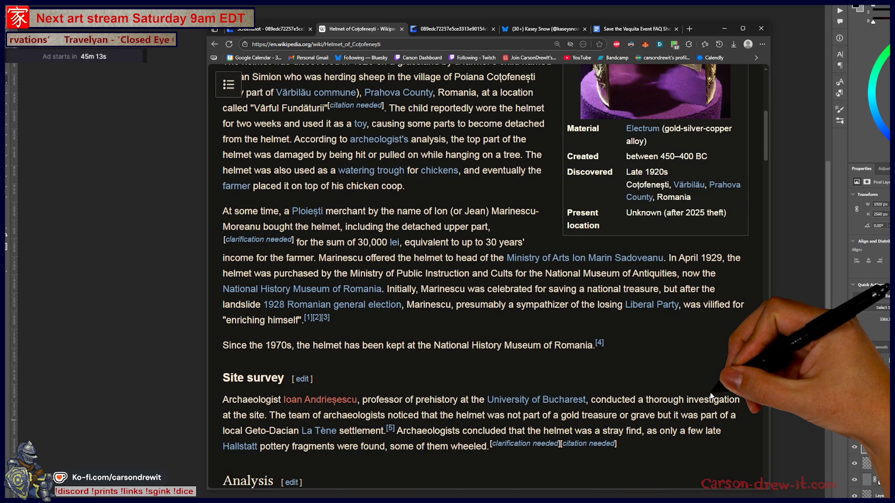
scroll(627, 356, "up", 5)
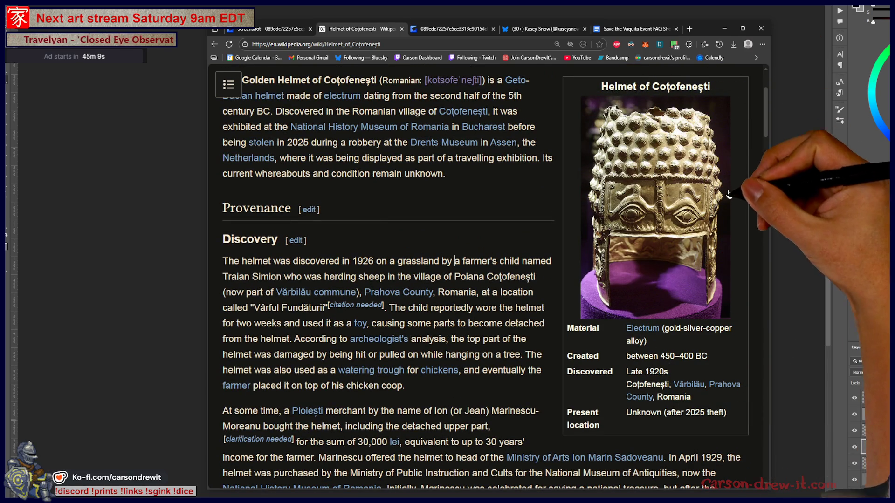
scroll(724, 237, "down", 9)
scroll(724, 238, "down", 3)
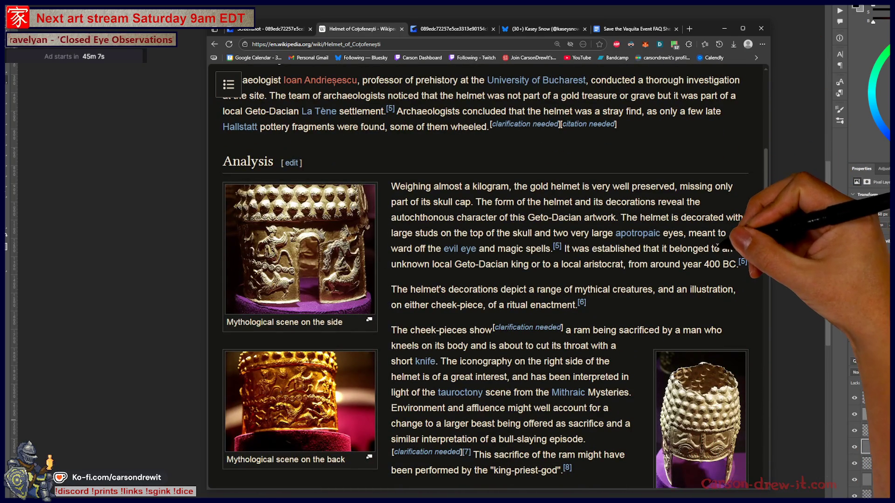
scroll(717, 244, "down", 2)
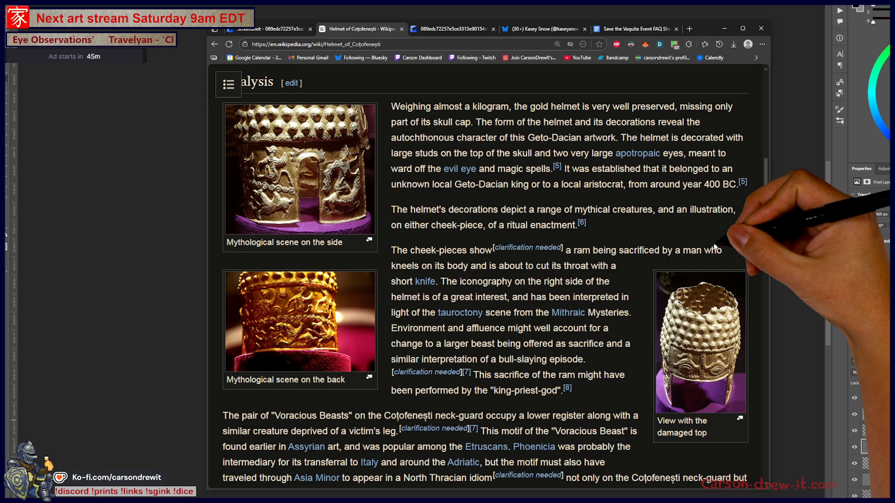
scroll(564, 330, "down", 3)
scroll(564, 331, "down", 3)
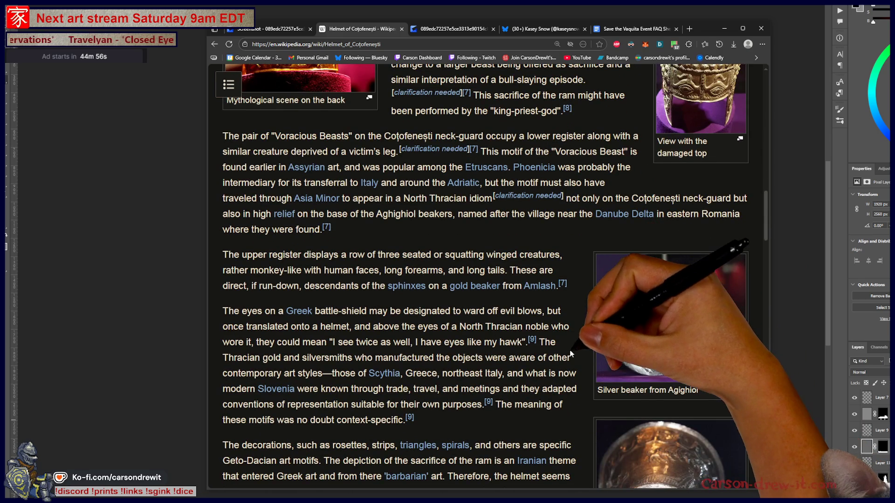
scroll(569, 351, "down", 4)
scroll(653, 344, "down", 5)
scroll(721, 339, "down", 3)
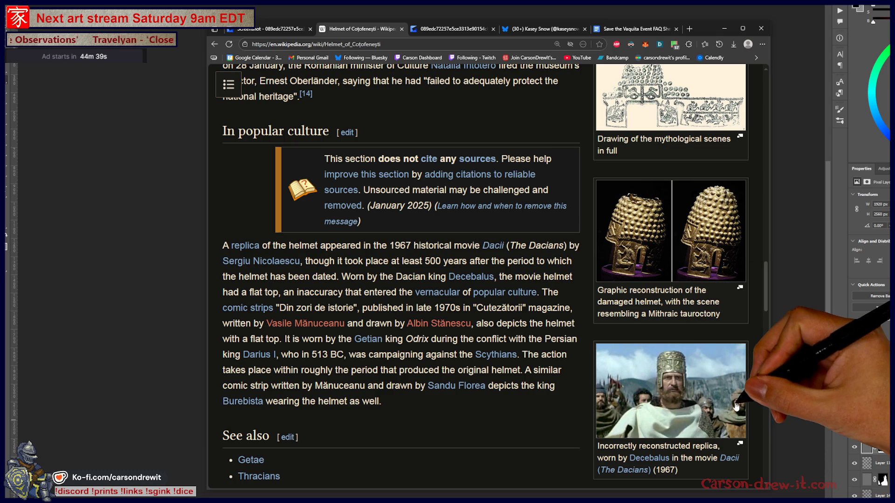
scroll(762, 396, "down", 2)
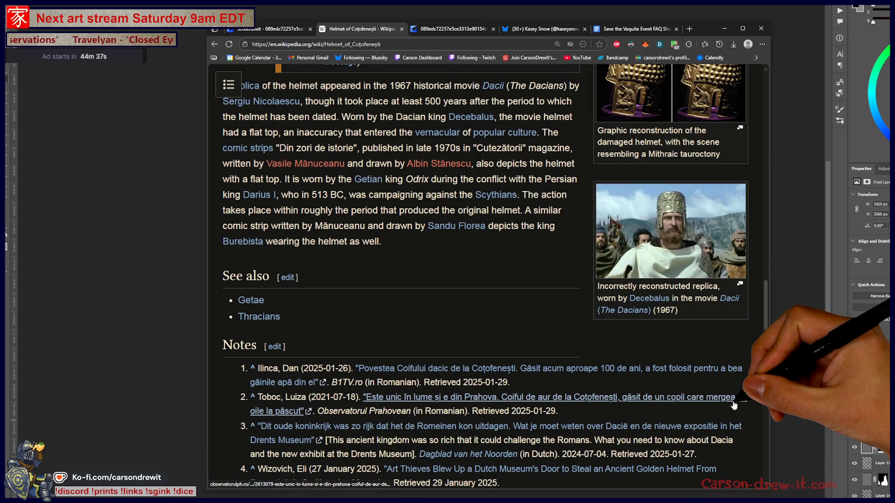
scroll(722, 350, "up", 2)
scroll(701, 306, "down", 1)
Step: View the 1967 film replica photo, scroll back to the top, and return to Photoshop
left_click(701, 306)
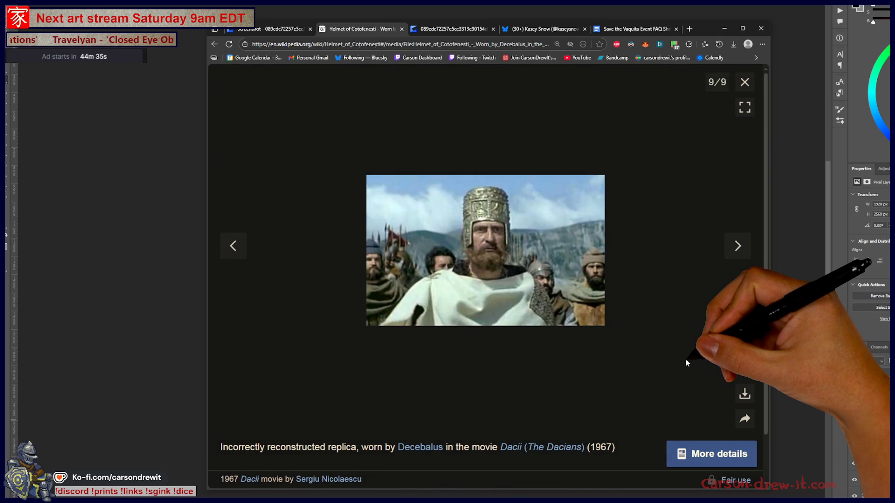
left_click(745, 82)
scroll(679, 261, "up", 4)
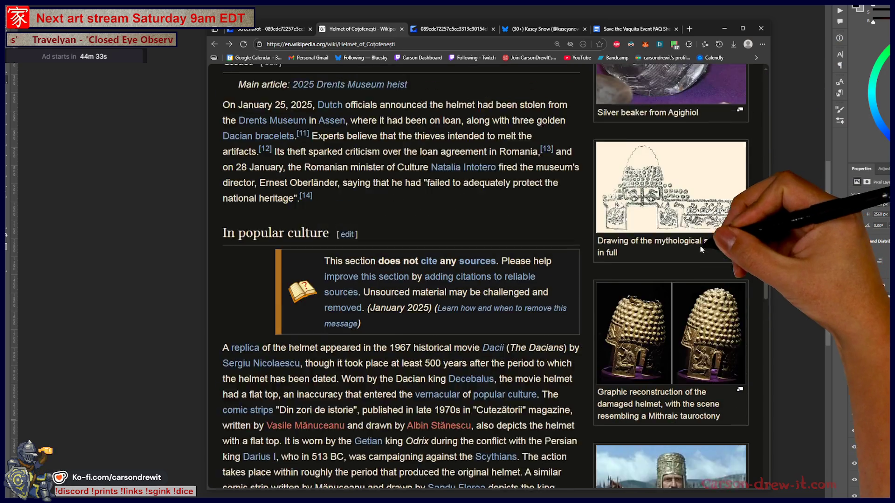
scroll(679, 261, "up", 6)
scroll(673, 262, "up", 5)
scroll(672, 266, "up", 5)
scroll(666, 271, "up", 3)
scroll(657, 277, "up", 4)
scroll(656, 274, "up", 3)
key("alt+Tab")
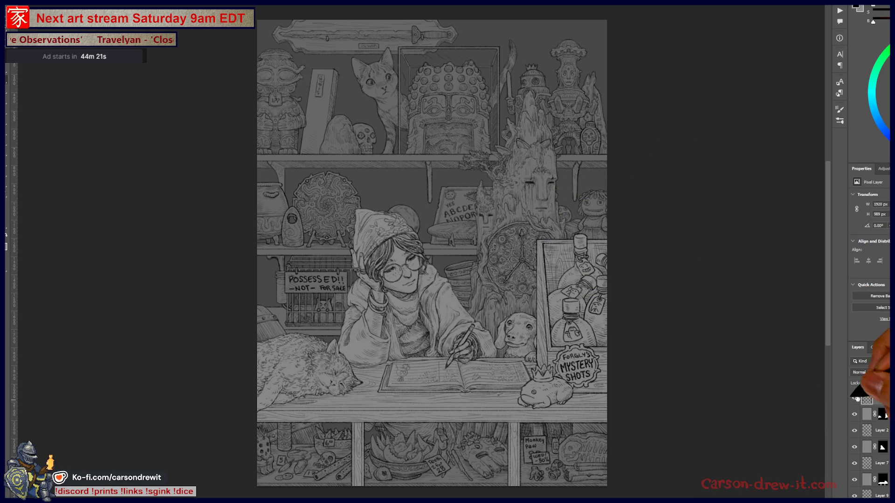
Step: Duplicate Layer 5 but delete the copy, then duplicate Layer 7 to darken its linework
left_click(876, 397)
key("ctrl+j")
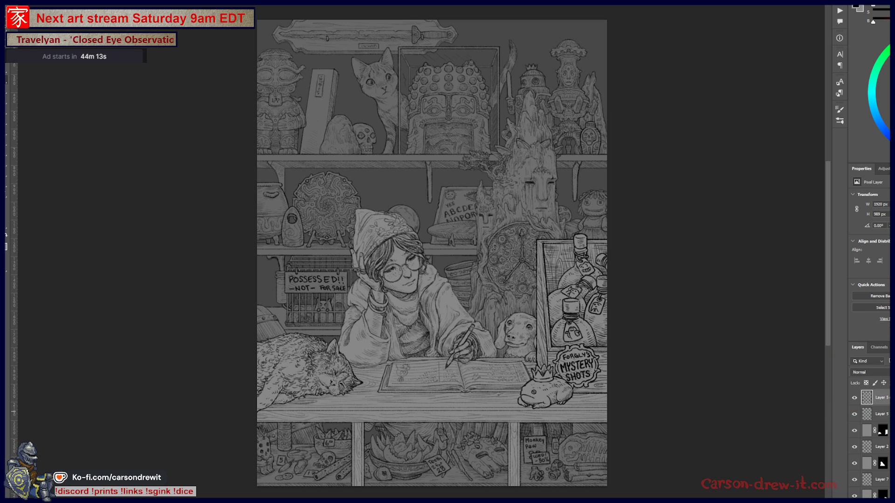
key("Delete")
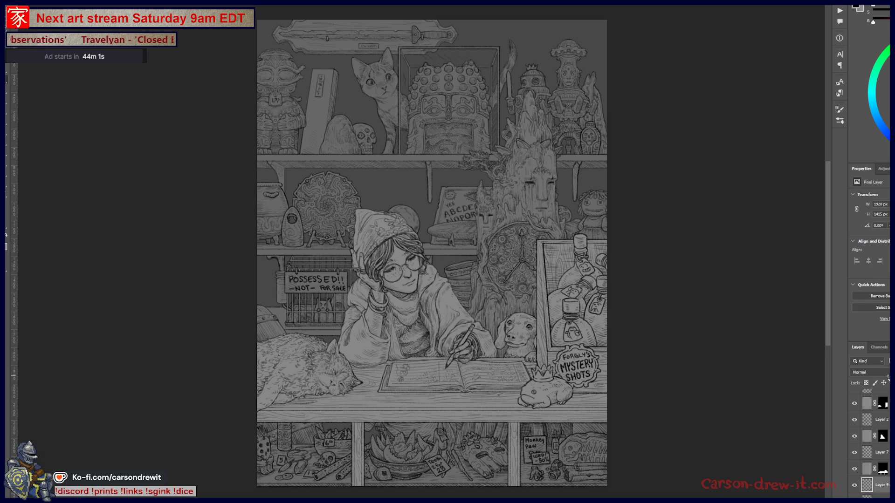
left_click(867, 452)
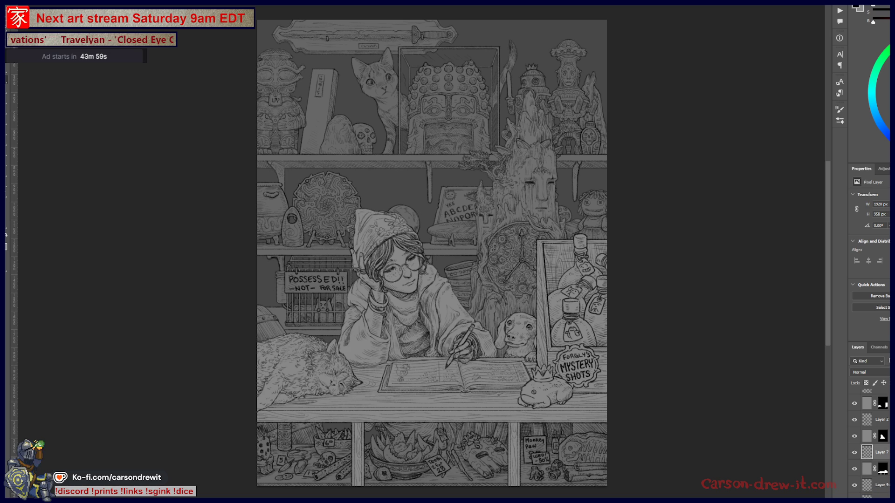
key("ctrl+j")
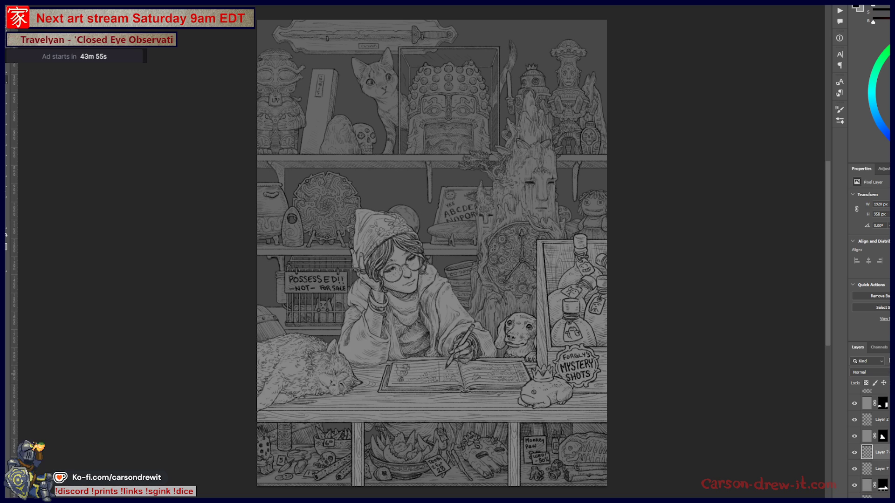
scroll(870, 443, "up", 1)
Step: Duplicate Layer 2 and Layer 5 to darken the girl's and bottles' linework
left_click(882, 431)
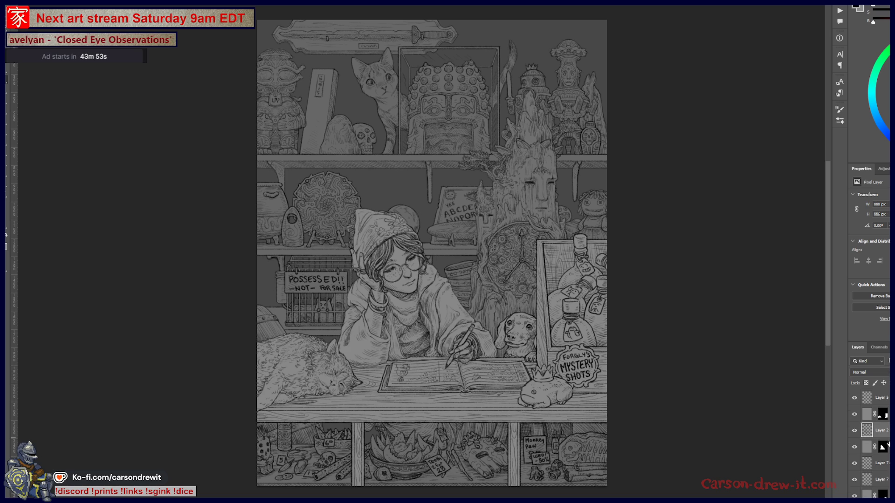
key("ctrl+j")
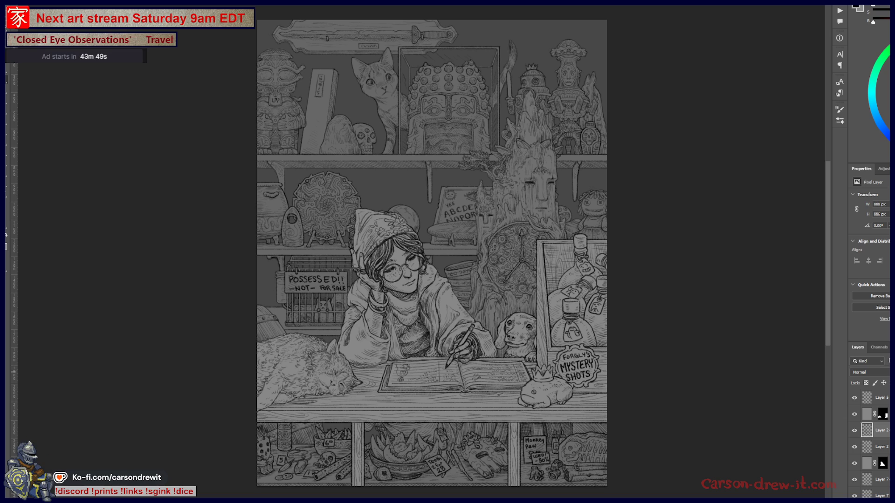
left_click(880, 397)
key("ctrl+j")
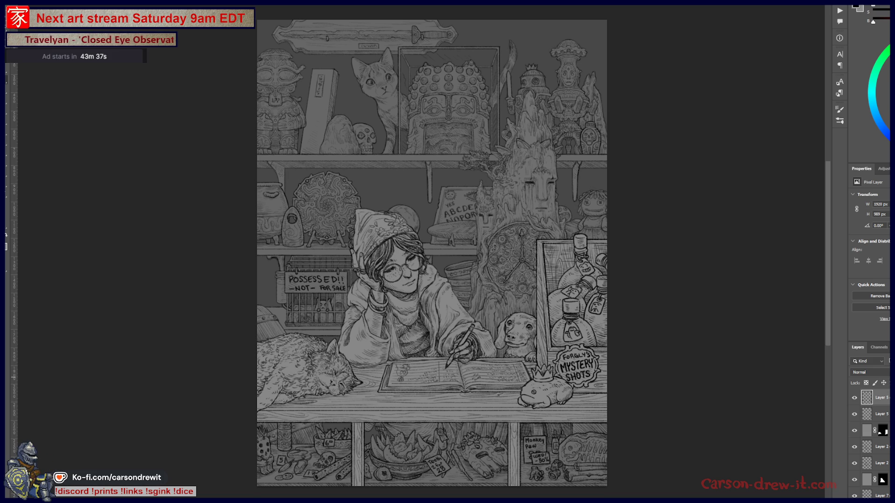
scroll(871, 442, "down", 10)
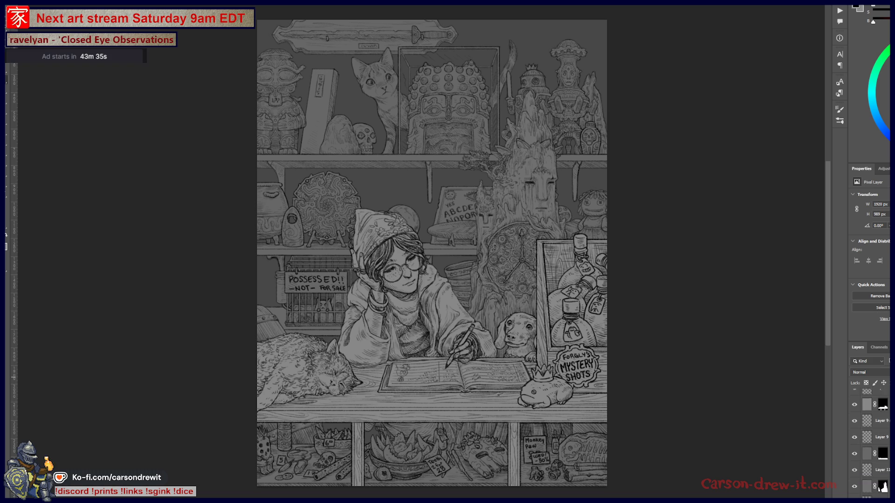
scroll(872, 443, "up", 2)
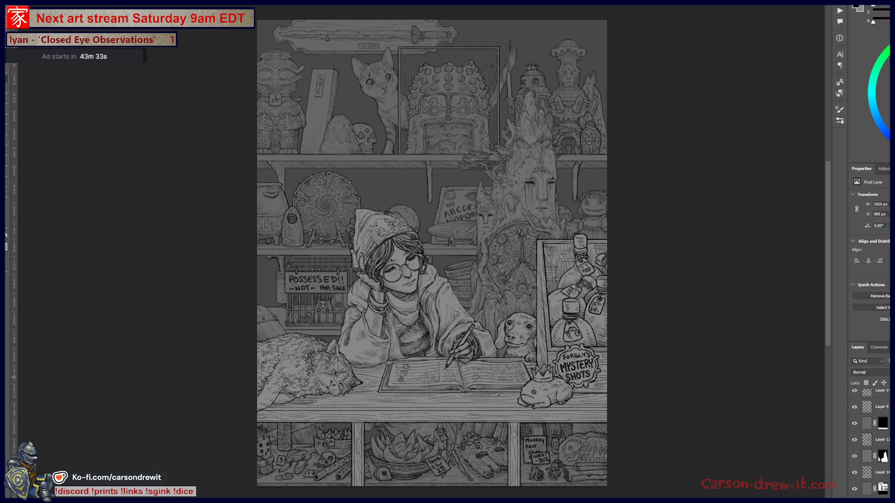
Step: Duplicate Layer 11 to darken the tree linework and check the brush presets
key("ctrl+j")
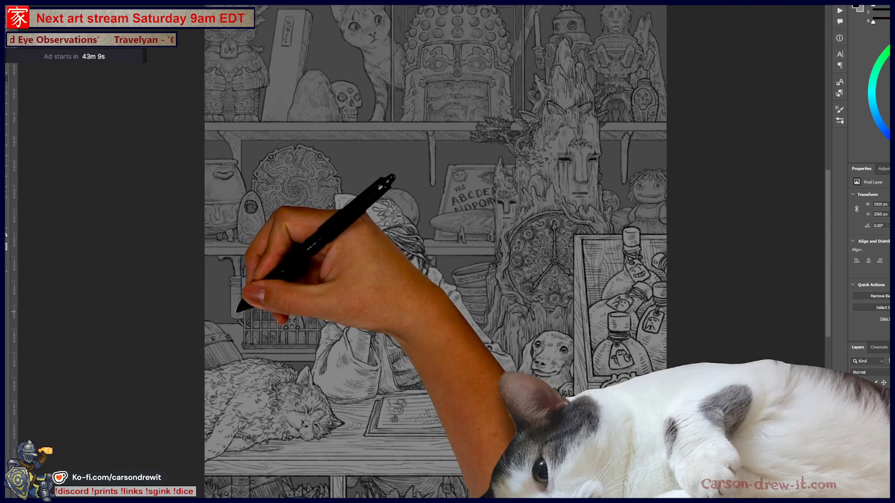
scroll(330, 282, "up", 3)
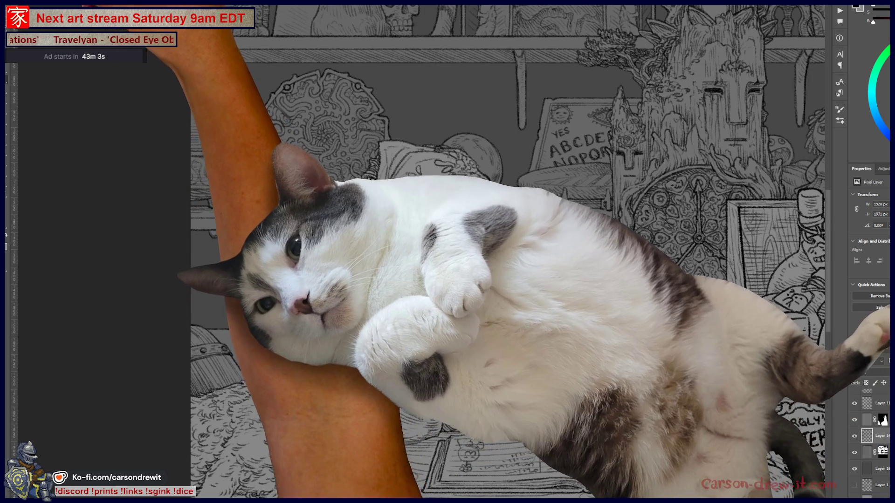
right_click(9, 51)
key("Return")
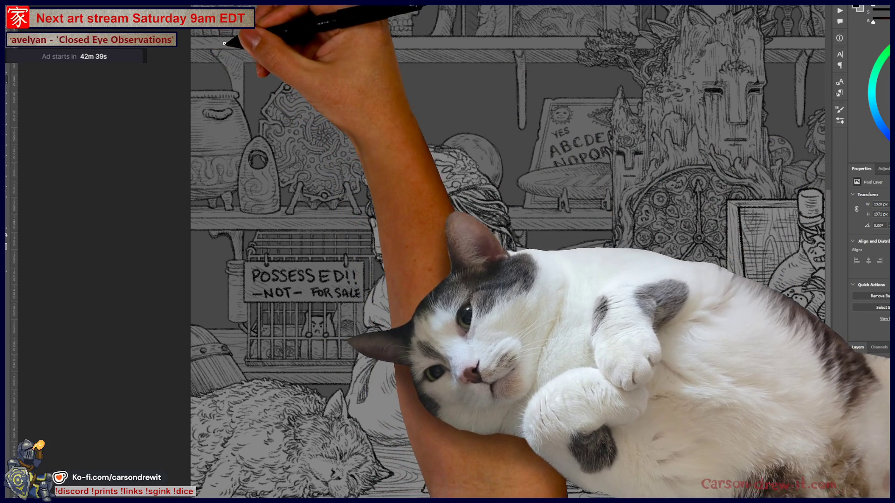
Step: Pan to centre the girl and the shelves, then zoom out to the whole drawing
left_click_drag(436, 241, 345, 304)
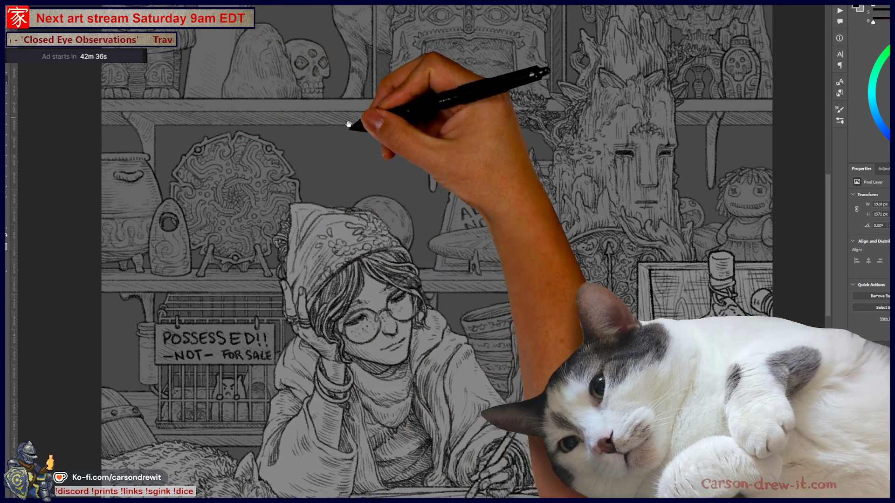
left_click_drag(349, 125, 256, 243)
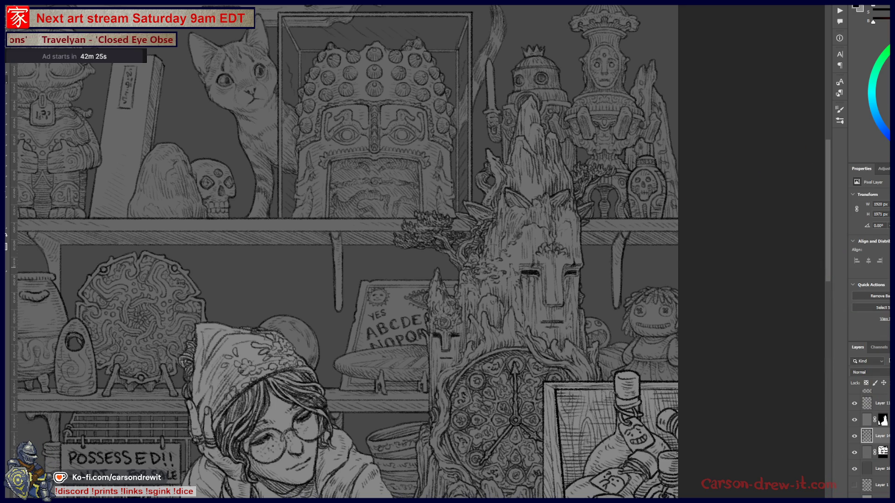
key("ctrl+minus")
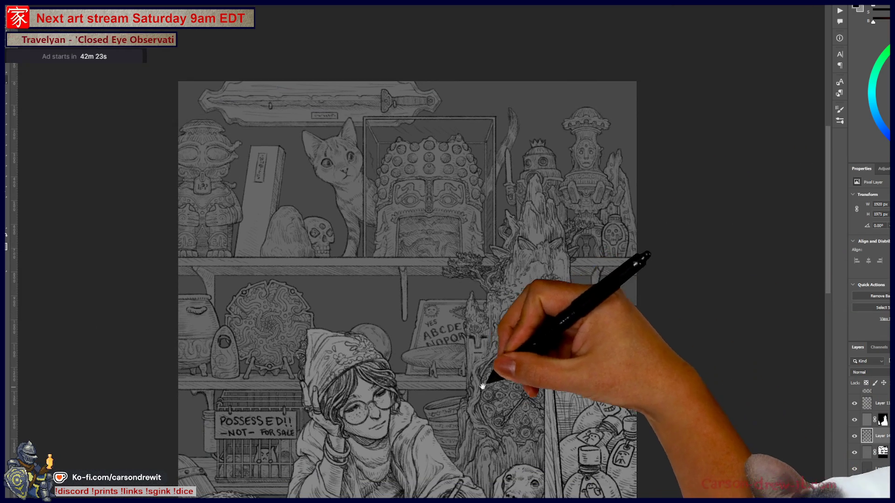
left_click_drag(480, 389, 620, 256)
key("ctrl+plus")
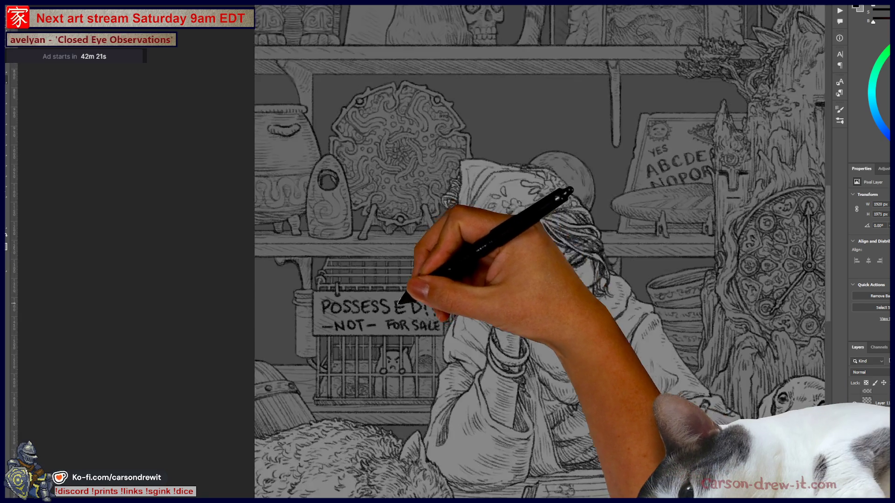
scroll(399, 303, "up", 1)
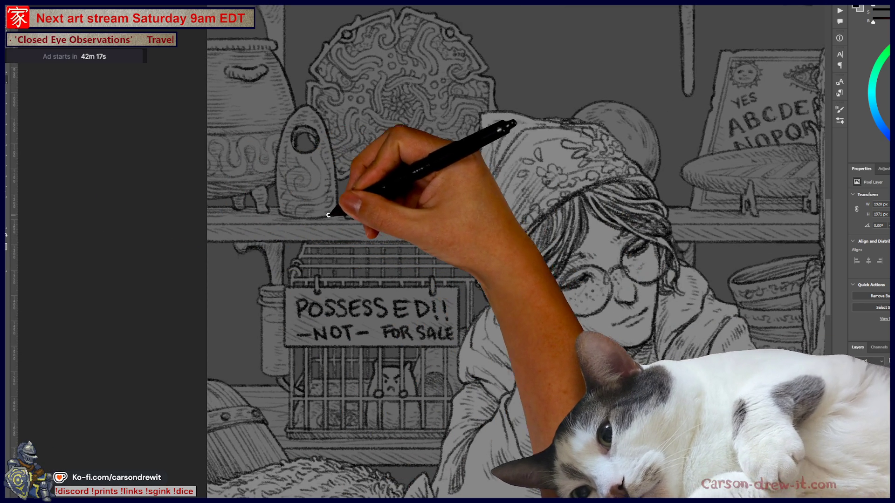
left_click_drag(393, 260, 450, 421)
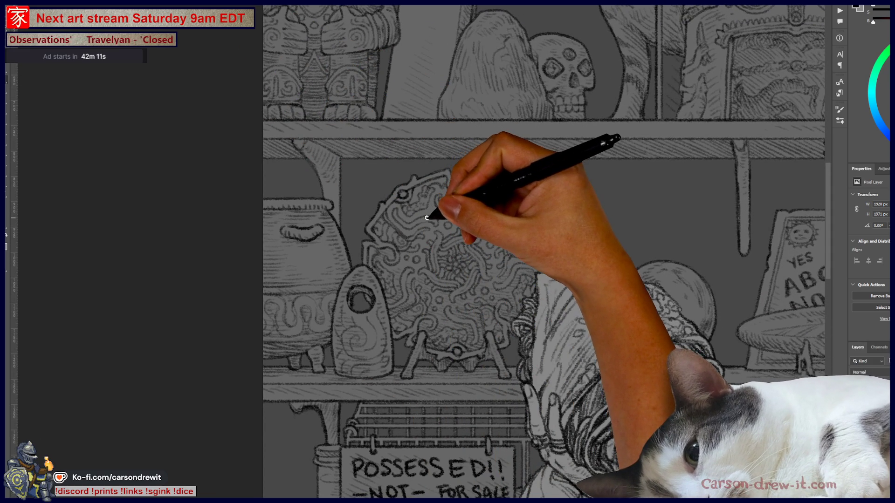
left_click_drag(377, 186, 320, 269)
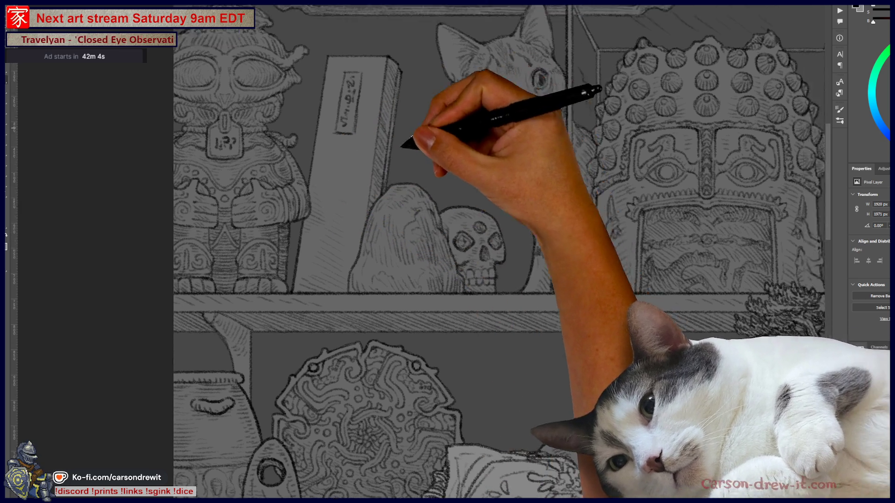
mouse_move(410, 144)
left_mouse_down()
mouse_move(541, 221)
mouse_move(480, 247)
left_mouse_up()
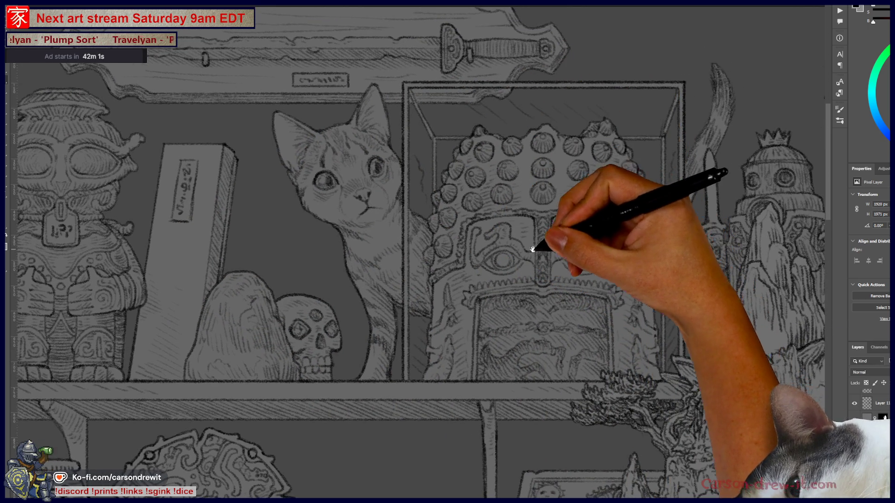
left_click_drag(543, 254, 500, 292)
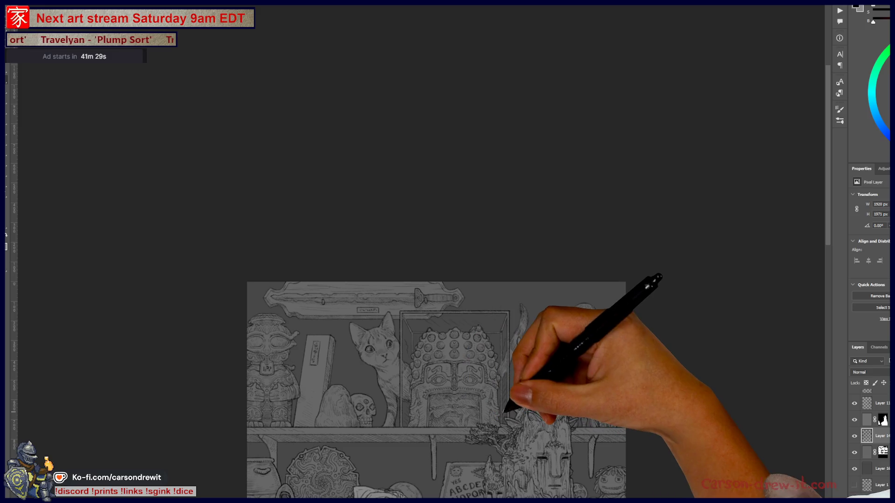
scroll(502, 434, "down", 3)
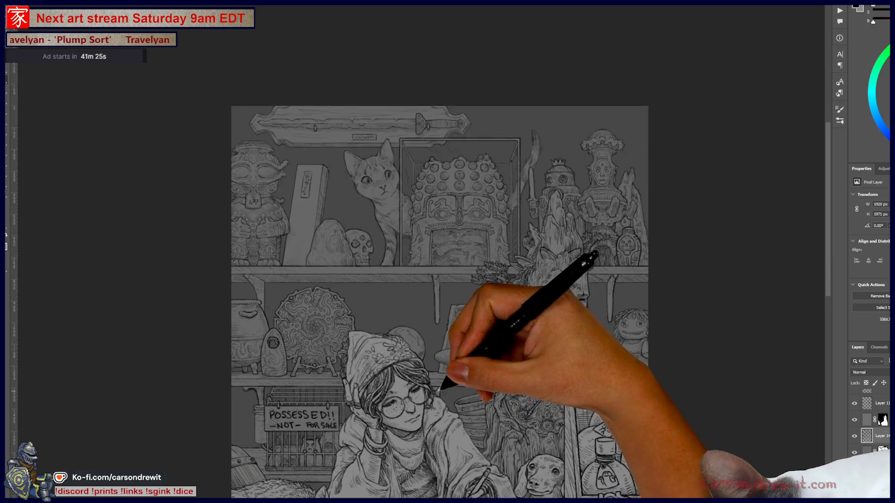
scroll(443, 380, "up", 3)
scroll(454, 373, "up", 2)
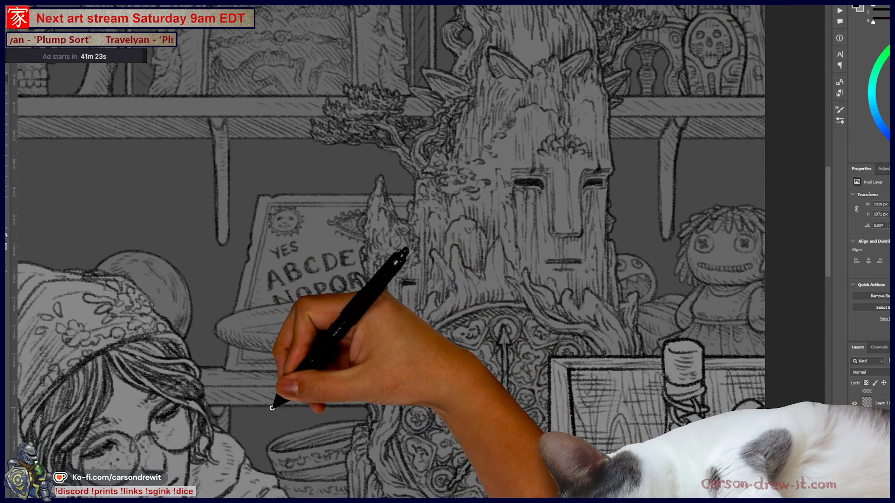
scroll(399, 402, "down", 2)
scroll(401, 440, "down", 2)
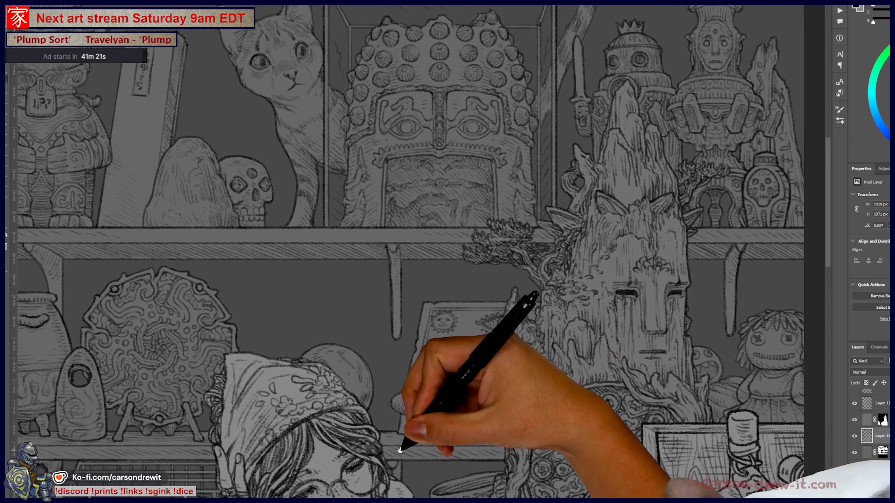
scroll(410, 444, "down", 2)
scroll(440, 304, "up", 2)
left_click_drag(440, 303, 436, 243)
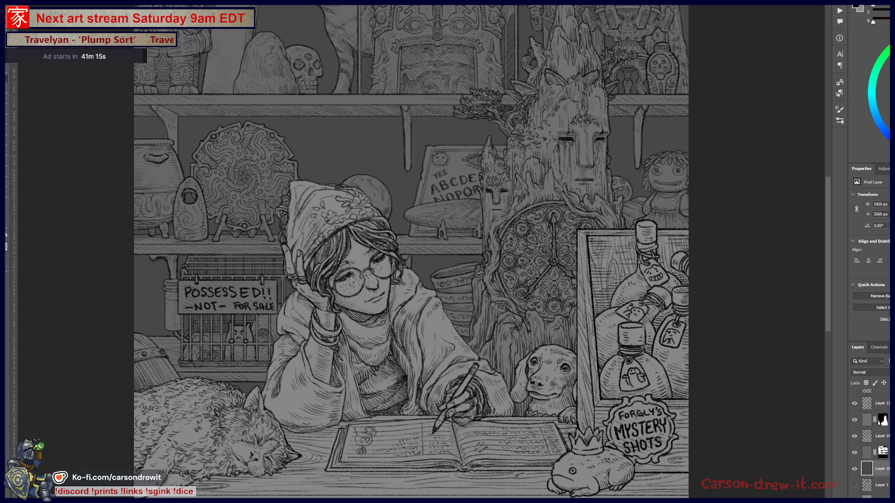
left_click_drag(425, 313, 449, 421)
Step: Draw straight lines down the canvas, across the shelves and around the box behind the cat, undoing the last strokes
scroll(495, 377, "down", 1)
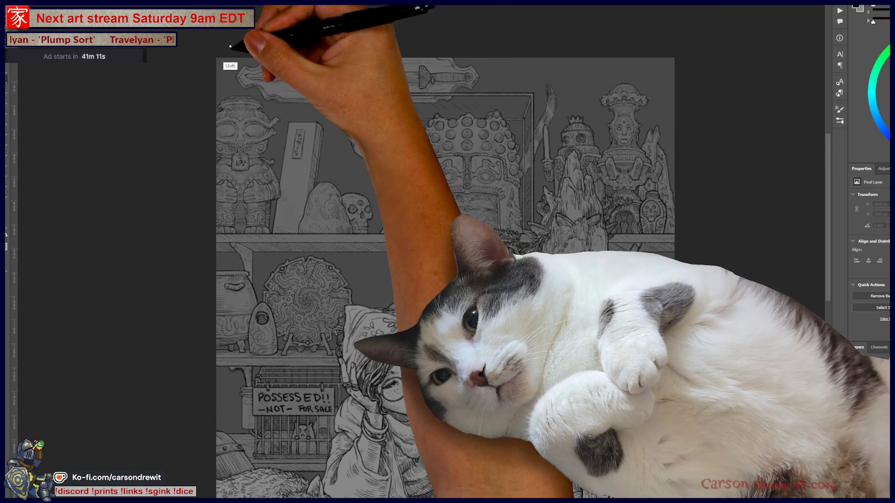
left_click_drag(231, 45, 230, 489)
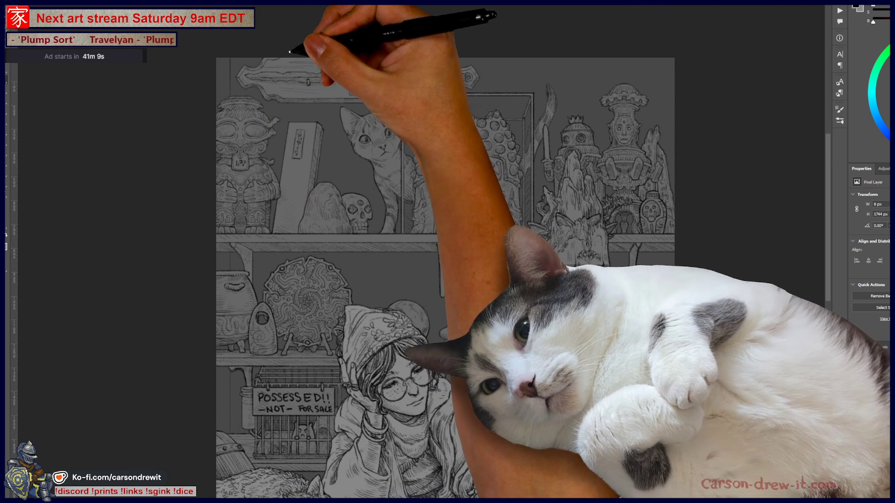
left_click_drag(300, 259, 419, 329)
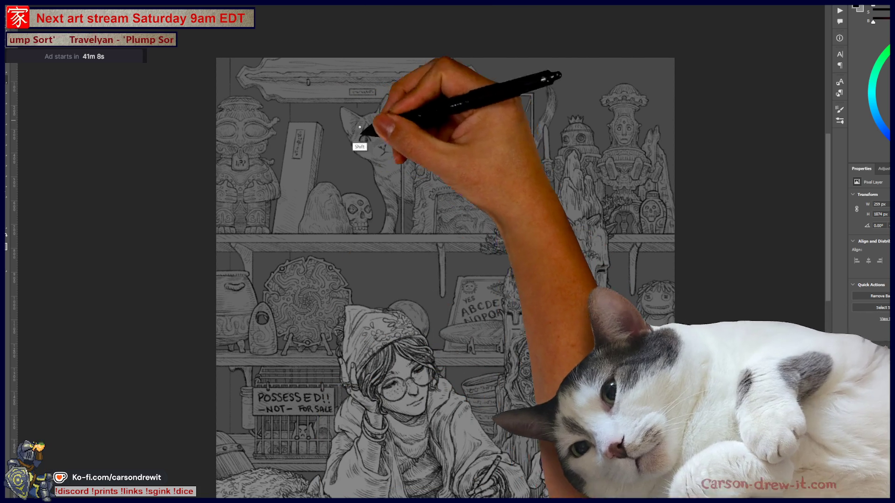
left_click_drag(402, 233, 483, 95)
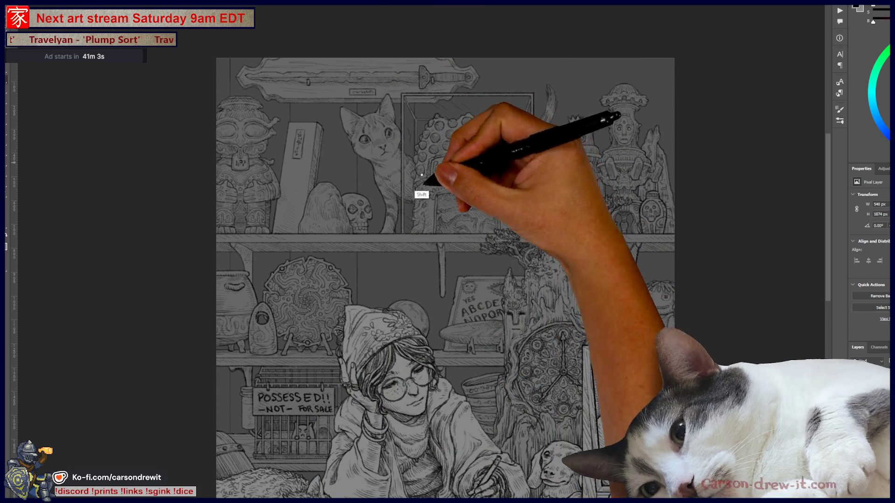
left_click_drag(443, 425, 450, 450)
left_click_drag(486, 191, 405, 193)
key("ctrl+z")
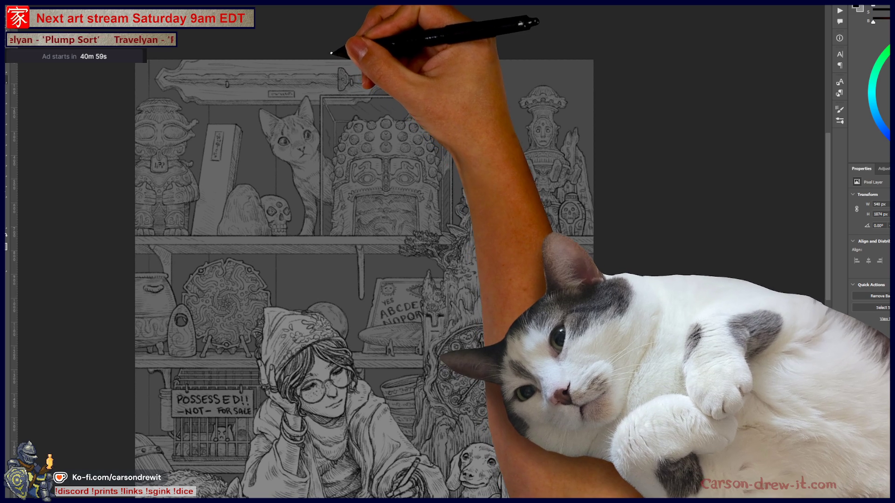
left_click_drag(350, 250, 356, 474)
Step: Add long vertical strokes down the canvas and a stroke near the artwork's right side
scroll(356, 473, "down", 5)
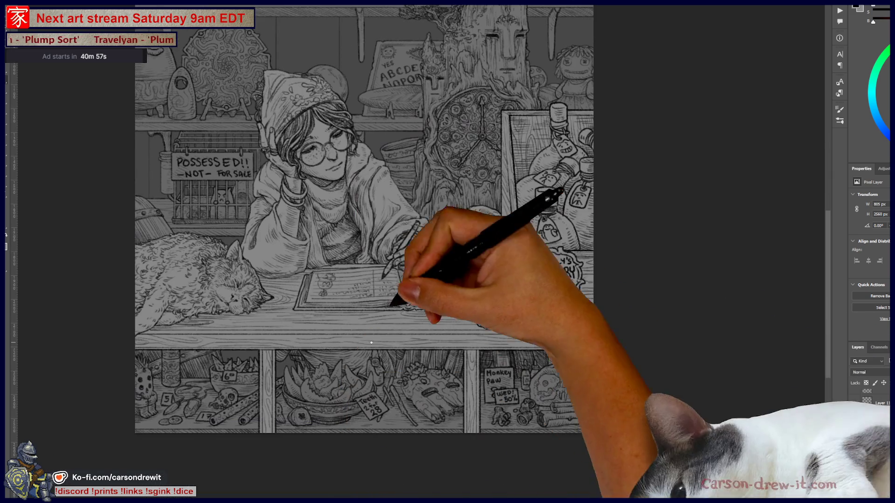
scroll(407, 231, "up", 3)
scroll(407, 232, "right", 2)
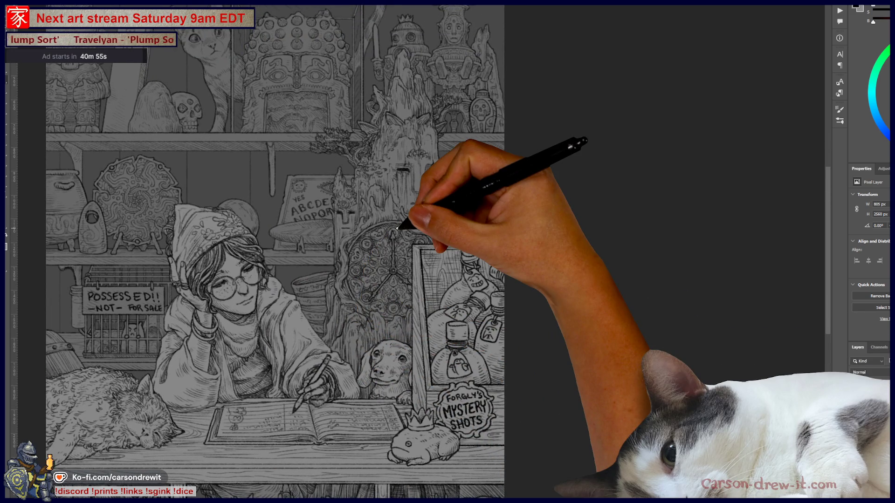
scroll(397, 229, "down", 2)
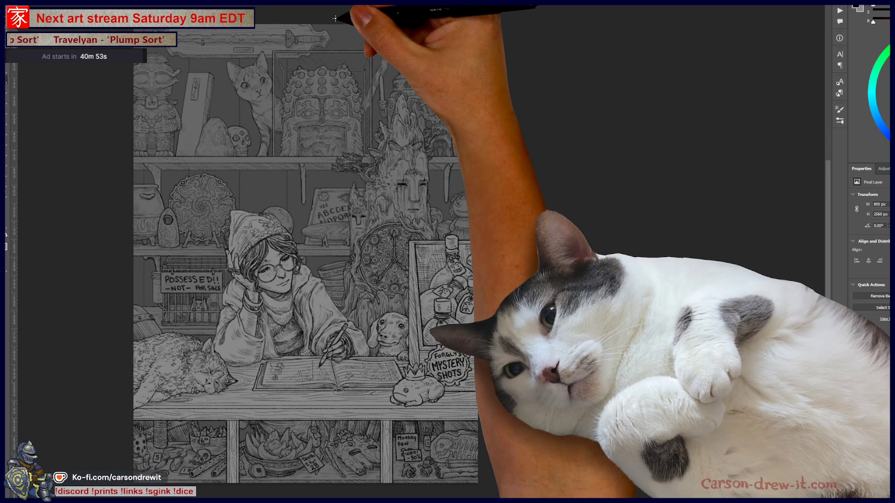
left_click_drag(335, 19, 335, 425)
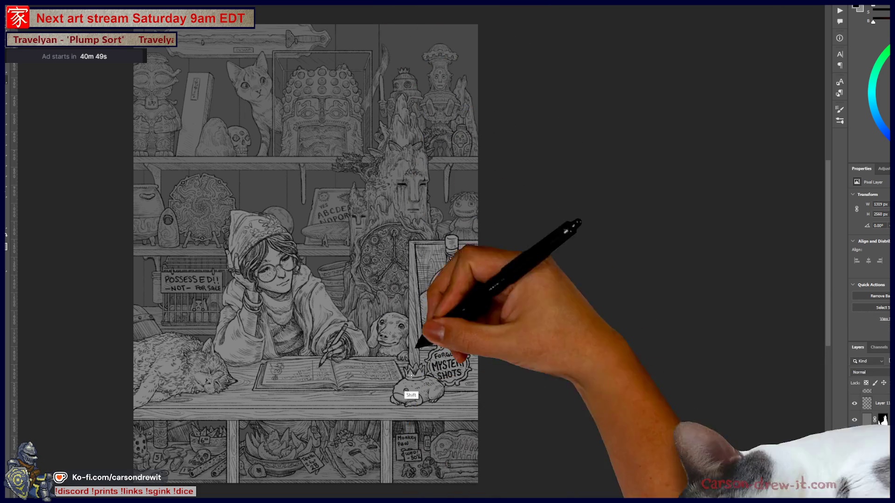
left_click_drag(410, 348, 427, 23)
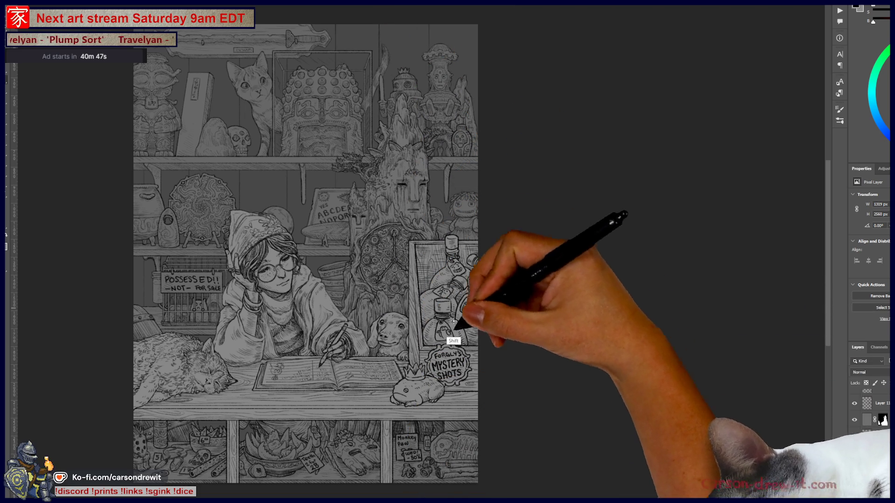
left_click(470, 50, "shift")
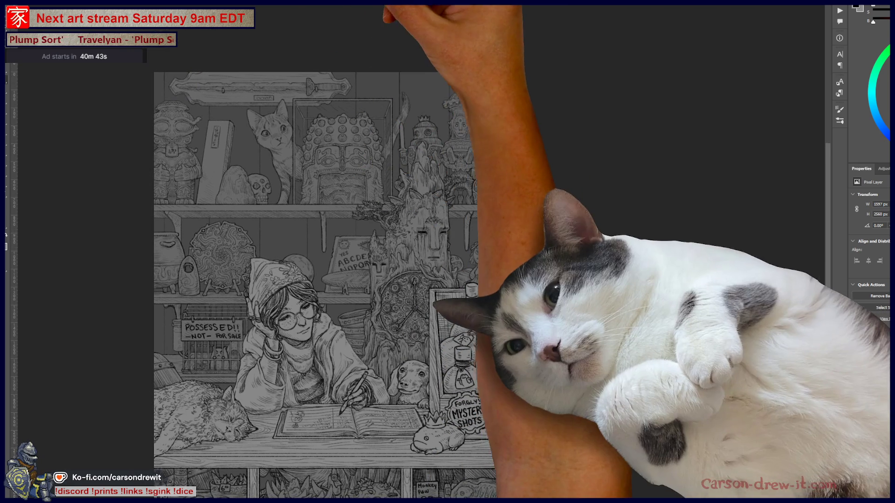
Step: Keep the symmetry guide a plain line and shift its axis to the right with Transform Symmetry
left_click(368, 4)
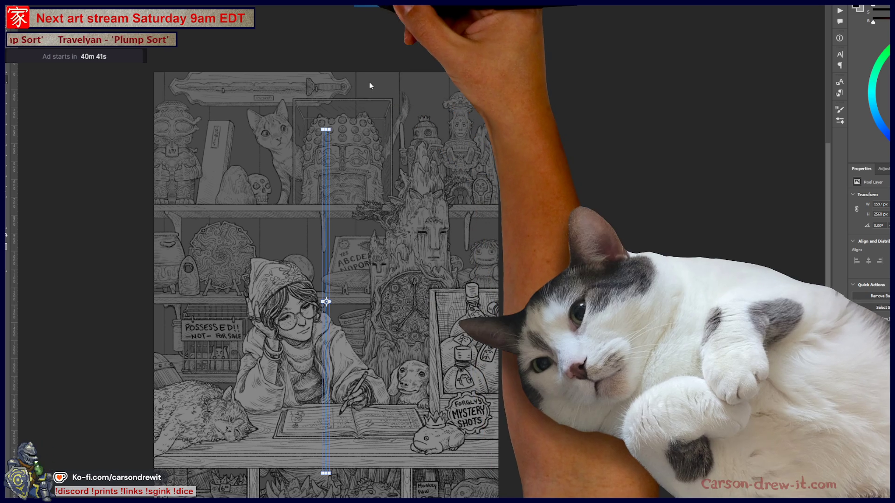
left_click(310, 192)
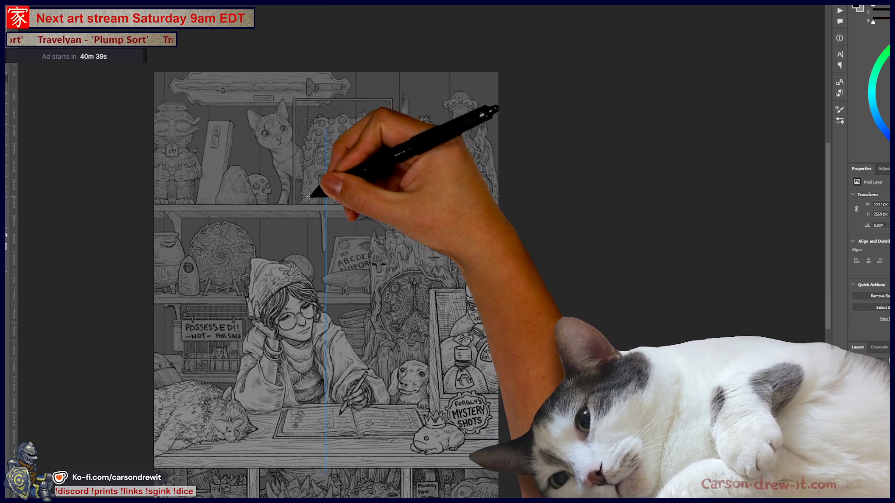
left_click(368, 4)
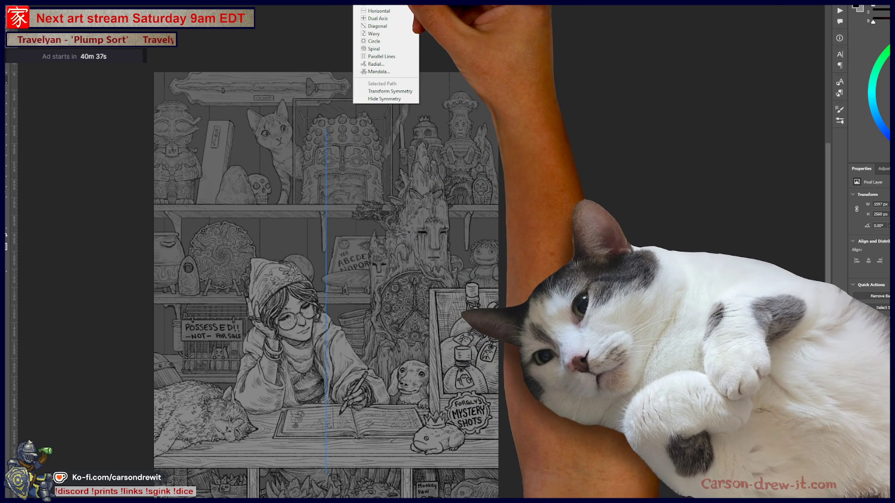
left_click(386, 91)
left_click_drag(345, 285, 419, 273)
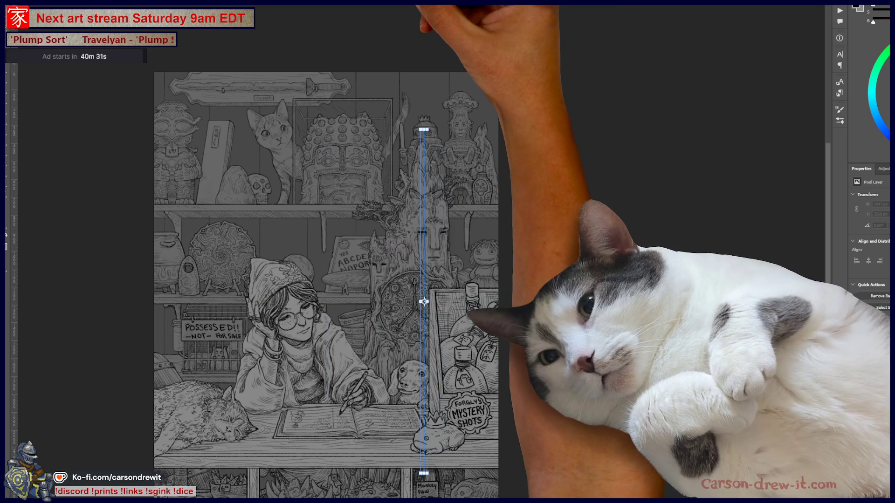
key("Return")
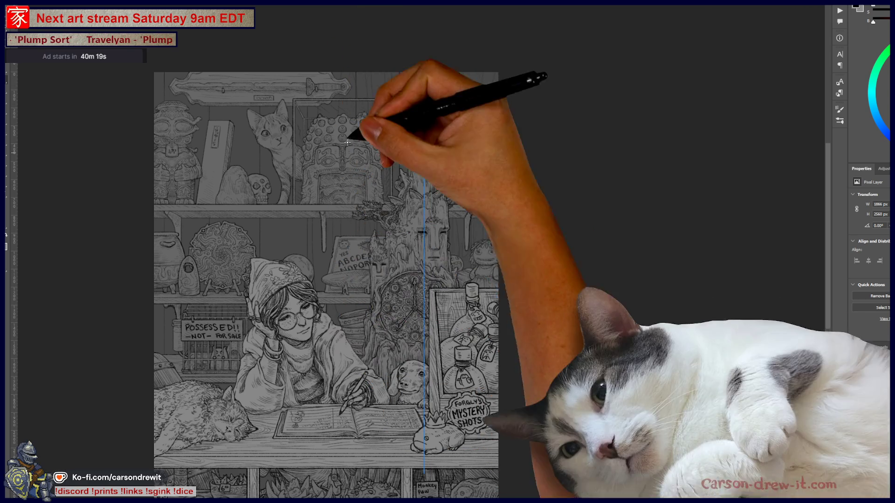
Step: Move the symmetry axis left onto the girl and paint a stroke to the left edge
left_click(360, 4)
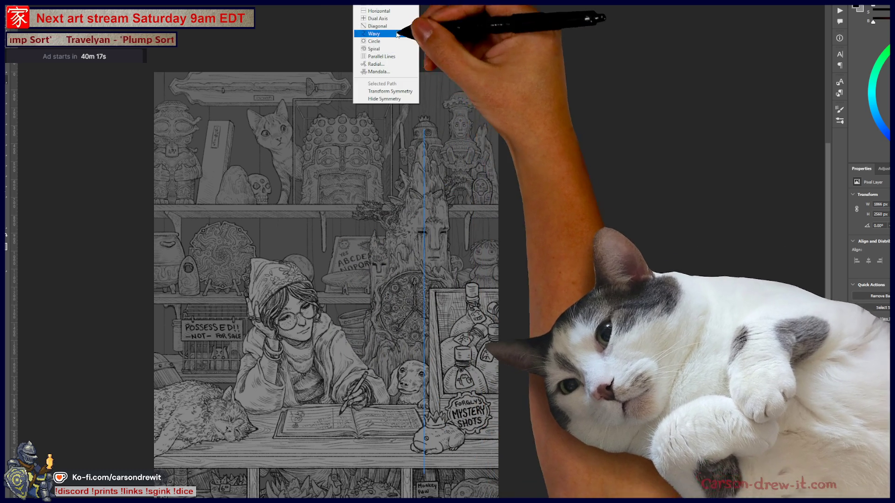
left_click(399, 92)
left_click_drag(415, 325, 276, 332)
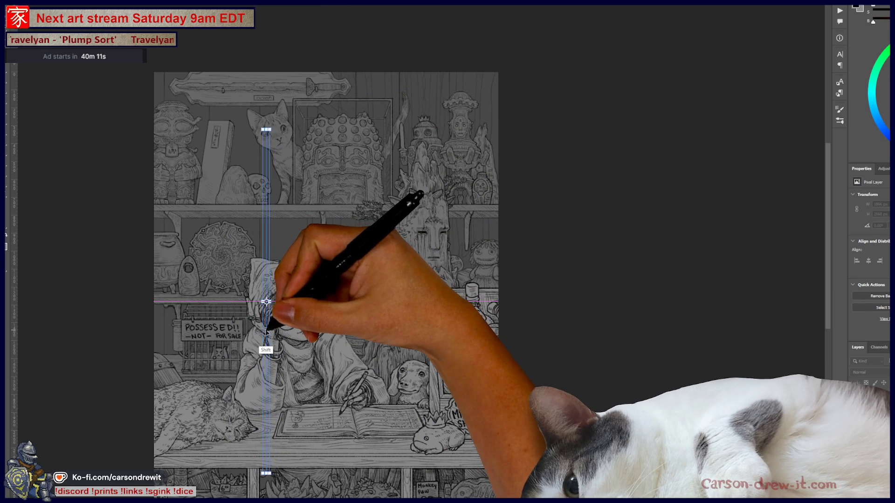
left_click(340, 5)
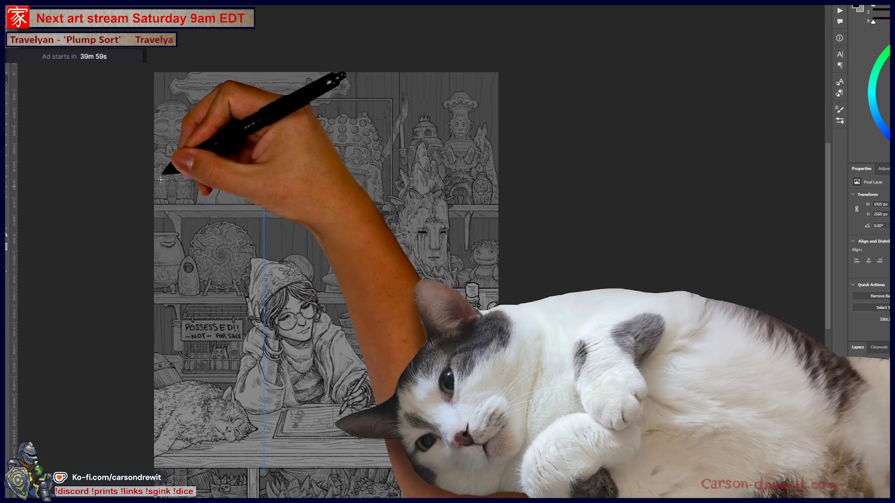
left_click_drag(160, 216, 154, 109)
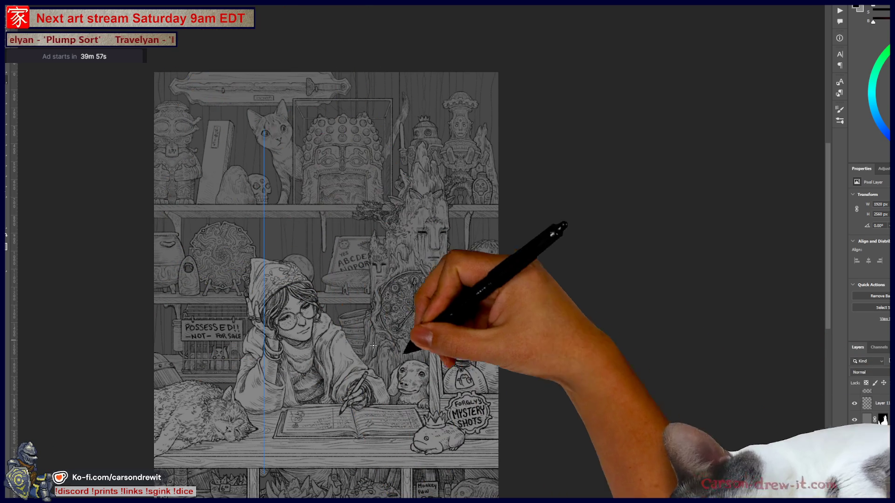
Step: Zoom in and pan across the top shelf statues, the tree spirit and the right shelf edge
scroll(198, 276, "up", 2)
scroll(198, 276, "up", 1)
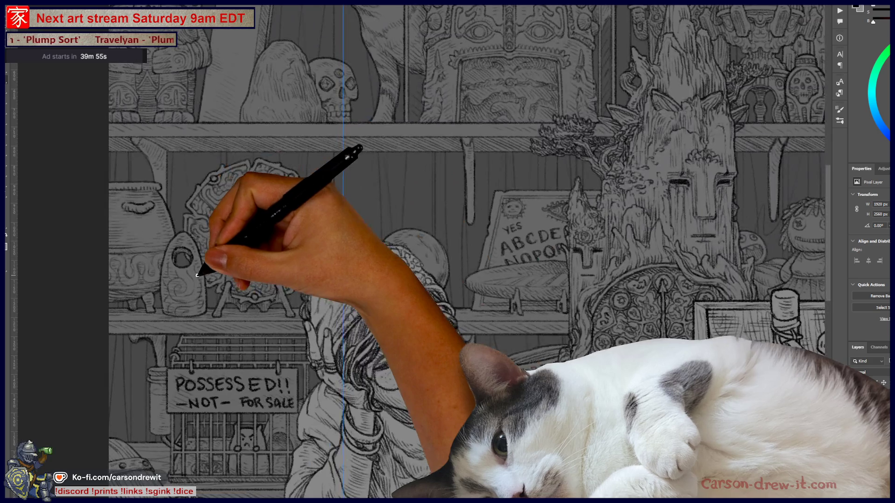
scroll(120, 275, "up", 2)
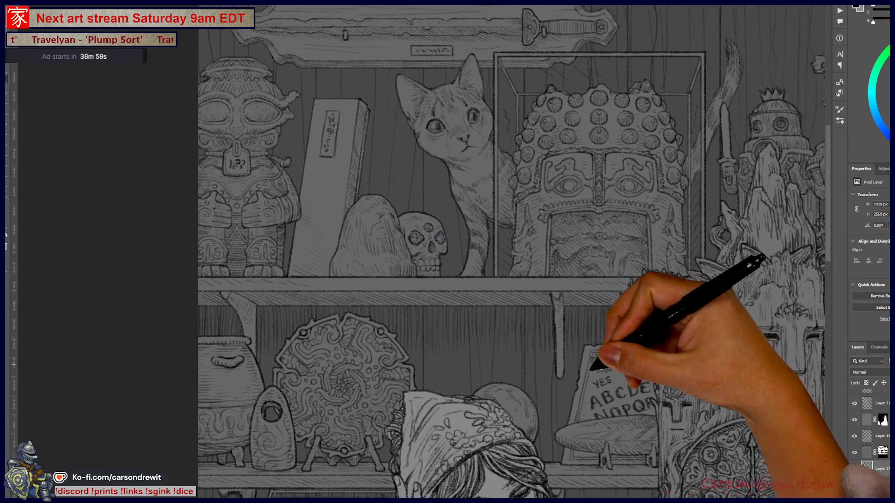
left_click_drag(601, 387, 380, 329)
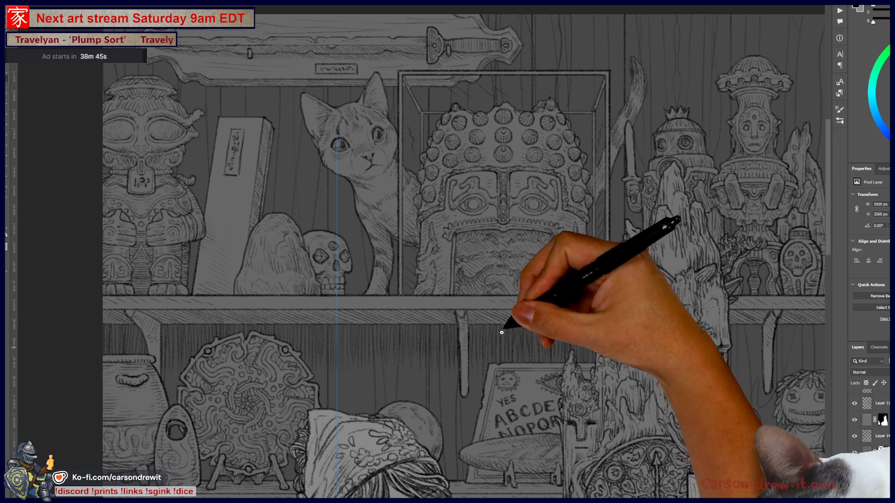
left_click_drag(643, 415, 440, 379)
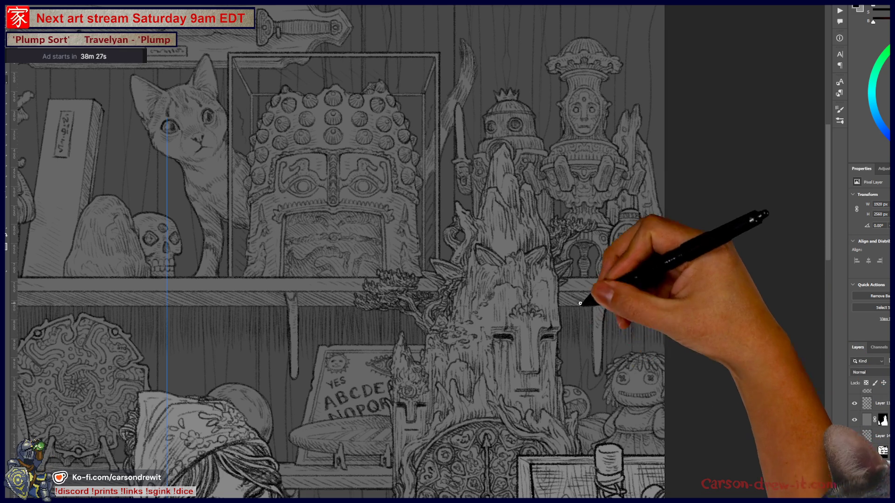
Step: Pan over the shelves above the girl, then zoom in on the ouija board, tree and cat shelf
mouse_move(583, 345)
left_mouse_down()
mouse_move(638, 378)
mouse_move(589, 190)
left_mouse_up()
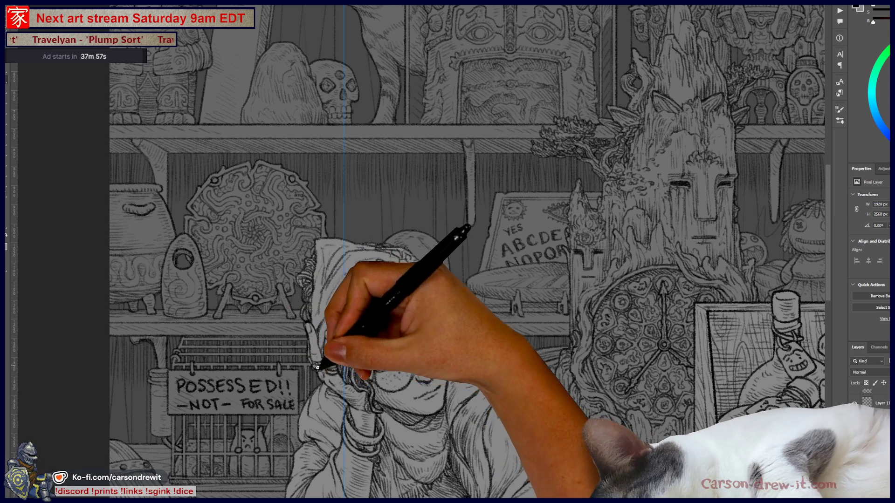
mouse_move(476, 219)
left_mouse_down()
mouse_move(388, 382)
mouse_move(395, 439)
left_mouse_up()
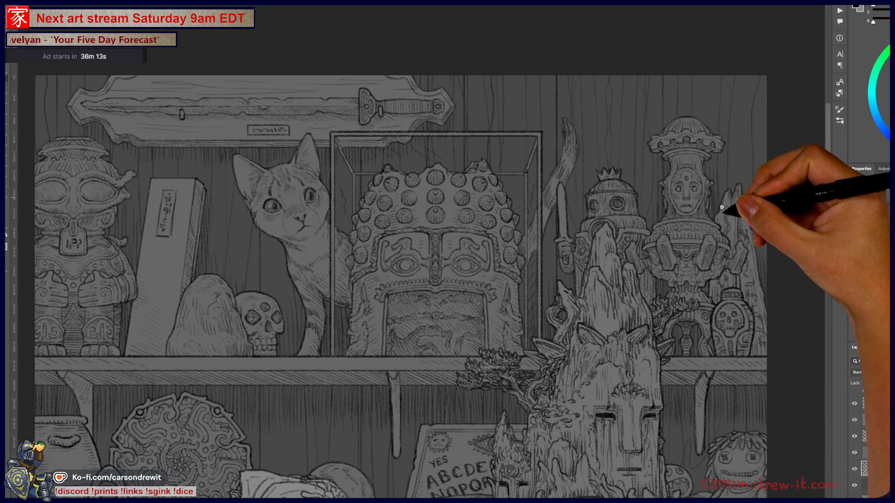
key("ctrl+minus")
key("ctrl+minus")
left_click_drag(565, 354, 532, 269)
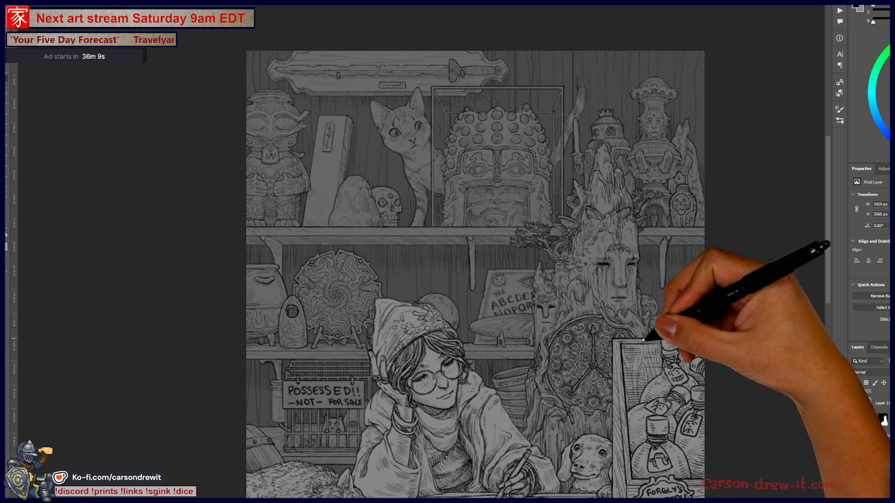
left_click_drag(650, 347, 606, 319)
key("ctrl+plus")
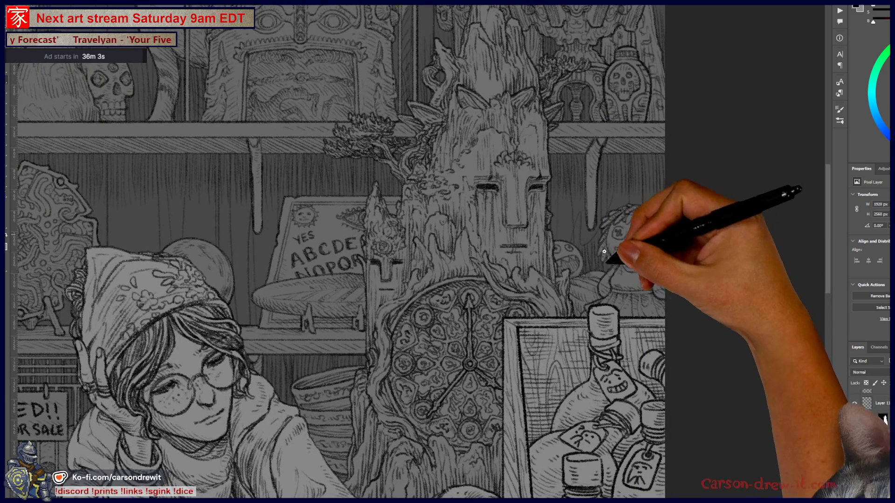
mouse_move(649, 177)
left_mouse_down()
mouse_move(569, 257)
mouse_move(636, 296)
left_mouse_up()
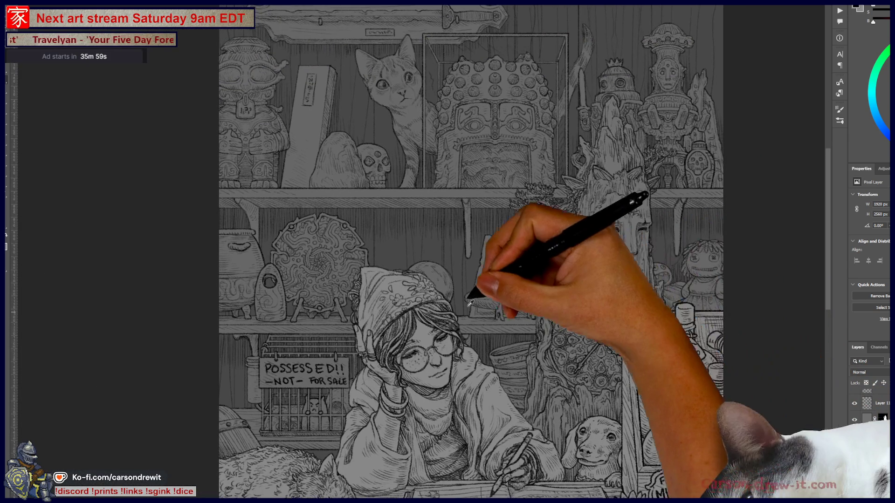
scroll(467, 293, "up", 3)
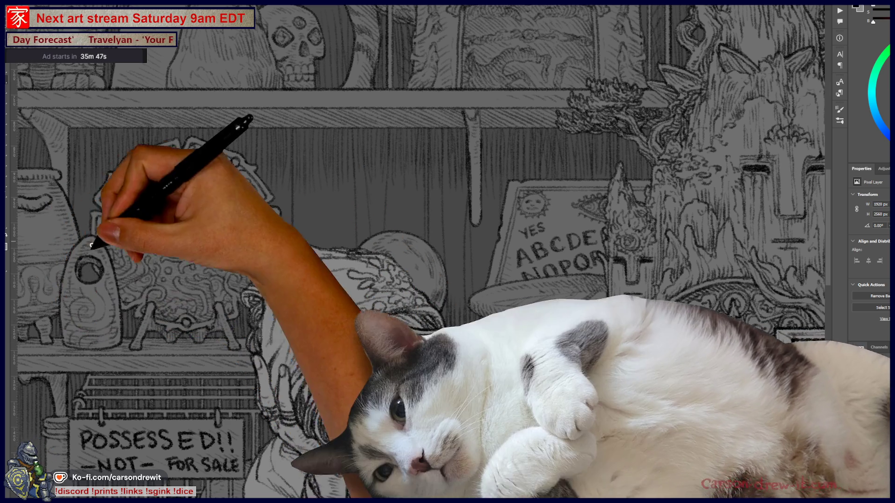
Step: Reveal the artwork's left edge, then zoom out and back in to review the whole shop scene
left_click_drag(100, 280, 155, 326)
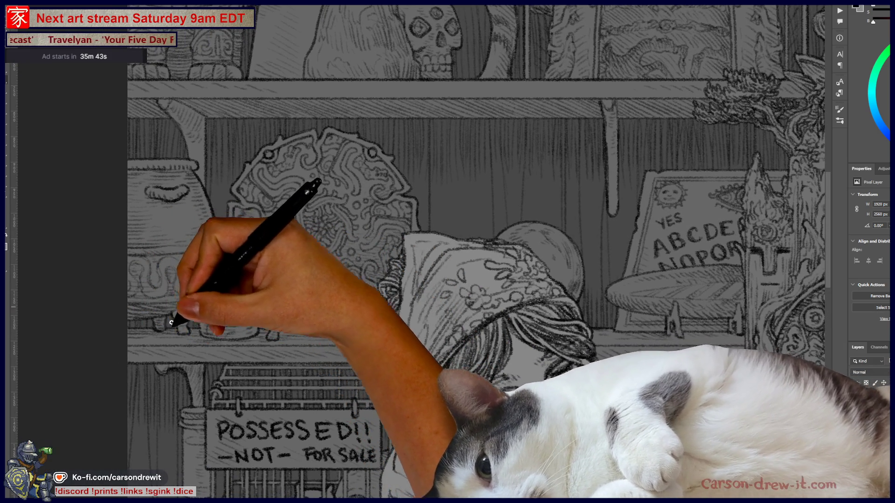
scroll(298, 224, "down", 5)
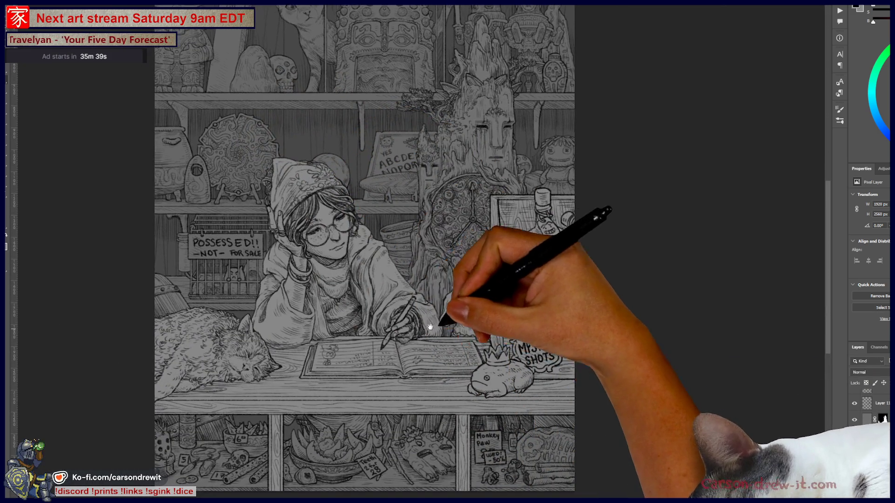
scroll(300, 250, "up", 4)
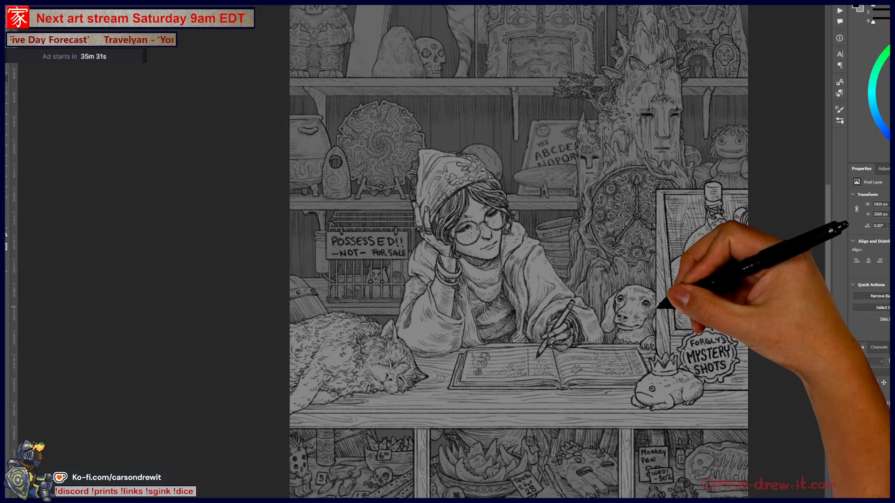
scroll(457, 252, "down", 3)
scroll(566, 295, "up", 2)
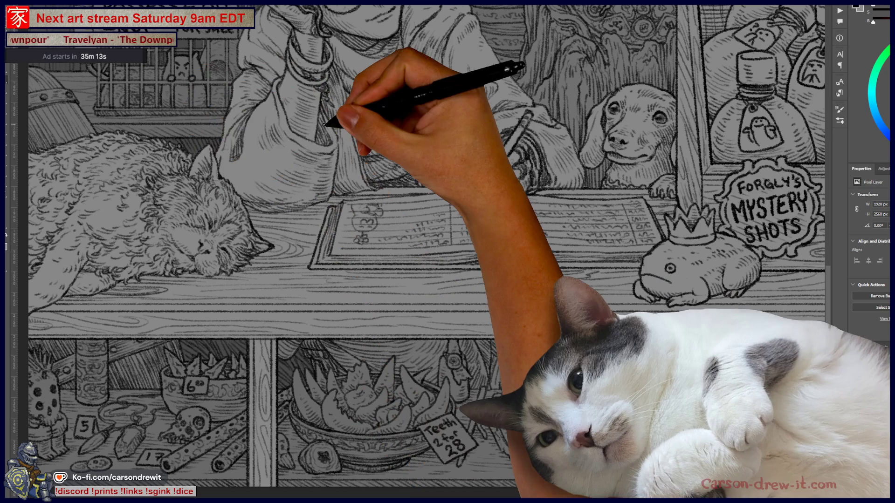
key("ctrl+minus")
key("ctrl+minus")
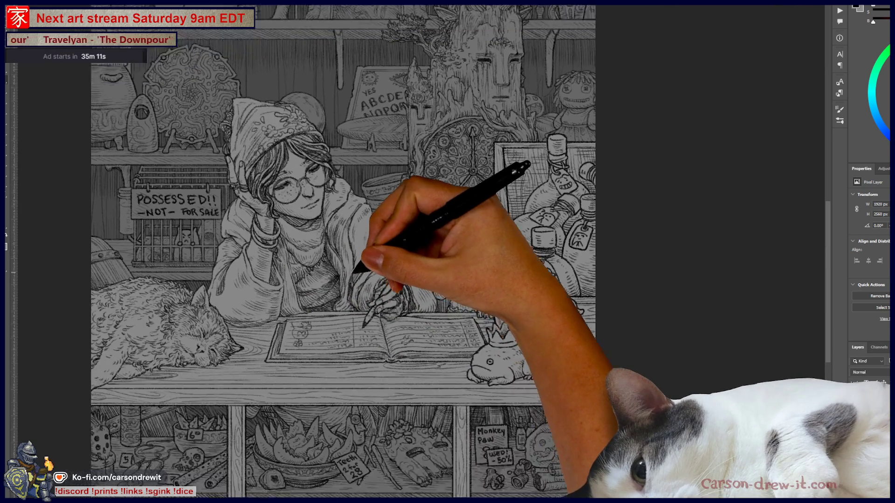
key("ctrl+minus")
key("ctrl+minus")
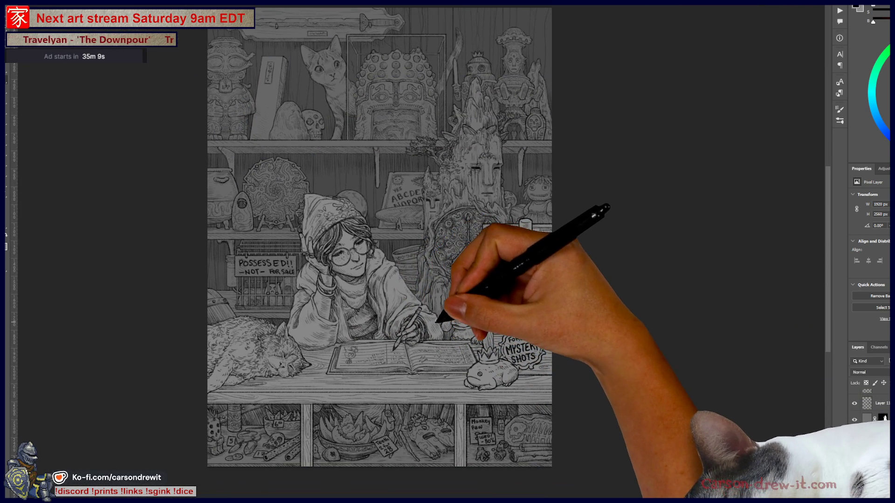
key("ctrl+plus")
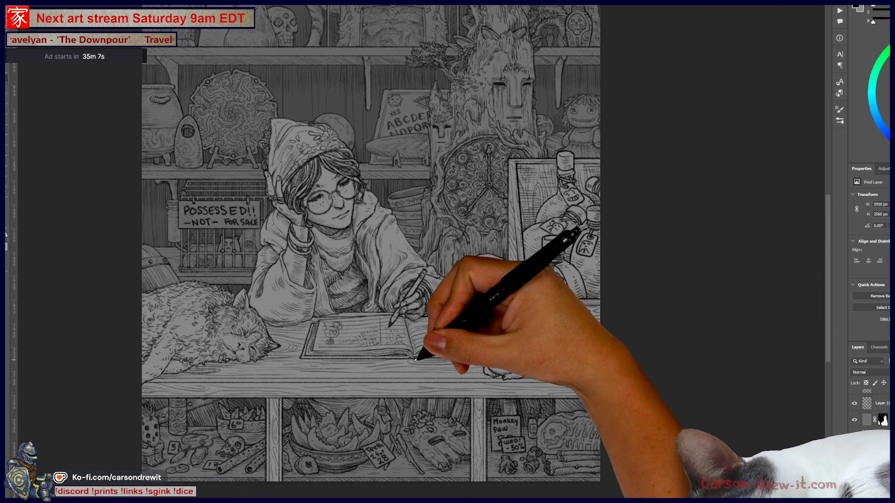
key("ctrl+plus")
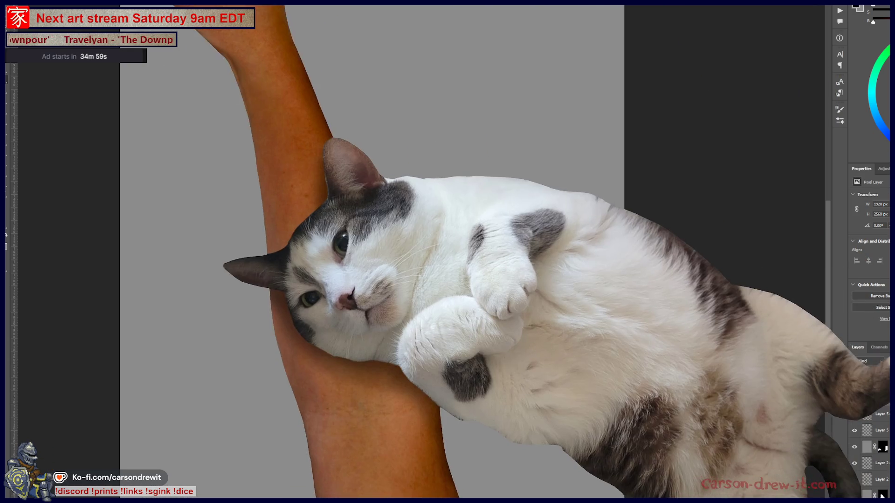
Step: Apply the Add Noise filter to the grey layer
left_click(107, 4)
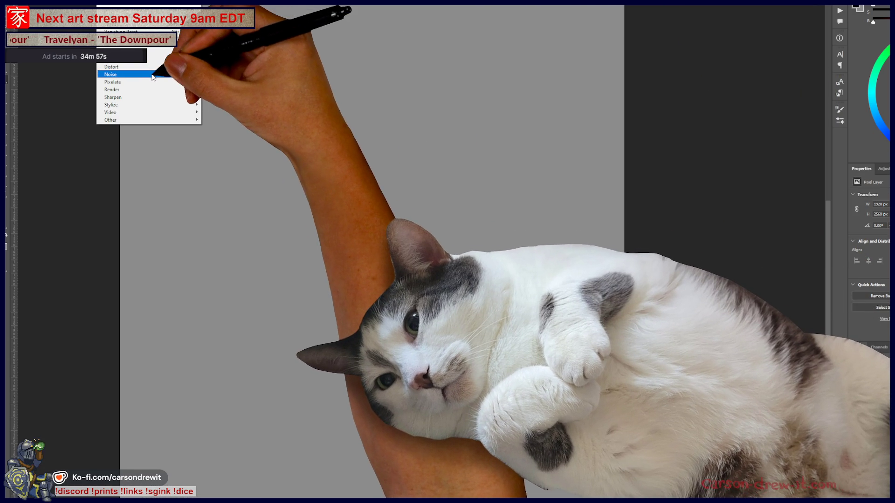
mouse_move(154, 75)
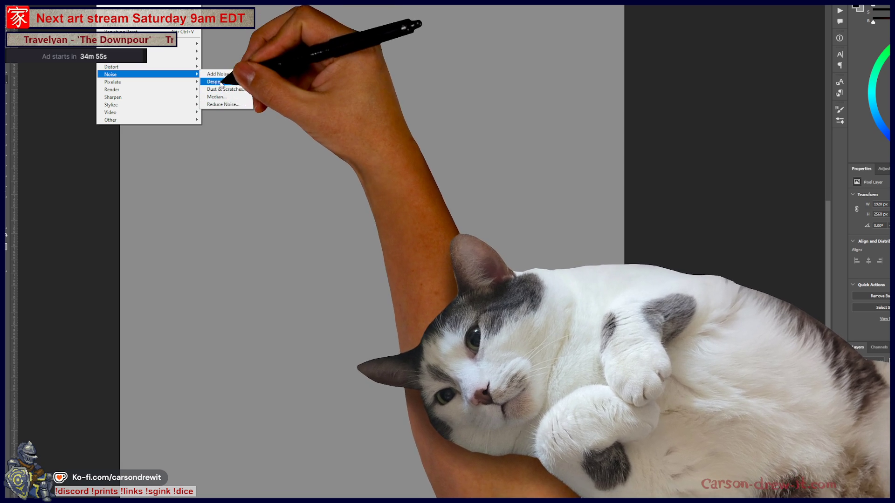
left_click(217, 74)
left_click(540, 94)
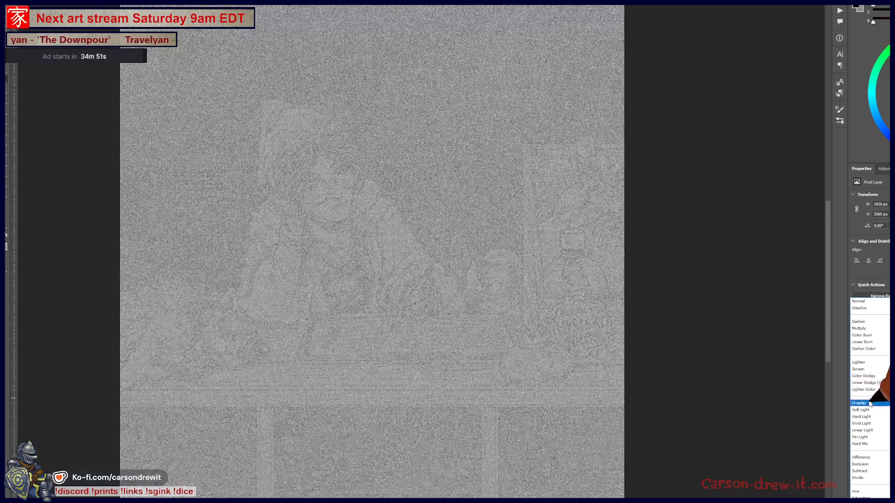
Step: Set the noise layer to Overlay, undo the last change, and pan to the frog under the book
left_click(870, 403)
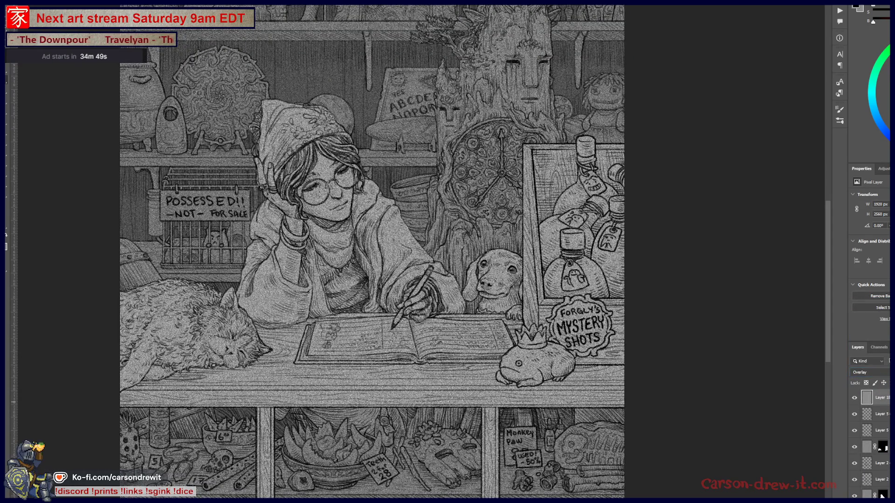
key("ctrl+z")
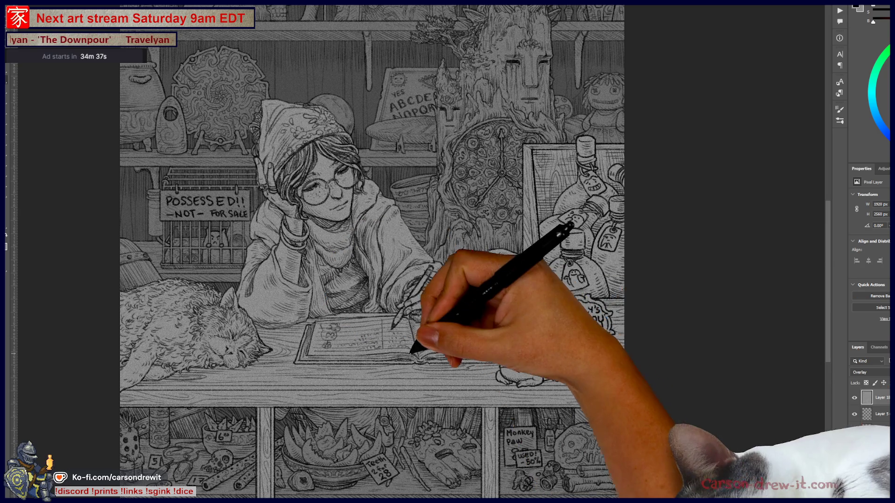
scroll(428, 351, "up", 4)
scroll(427, 350, "down", 2)
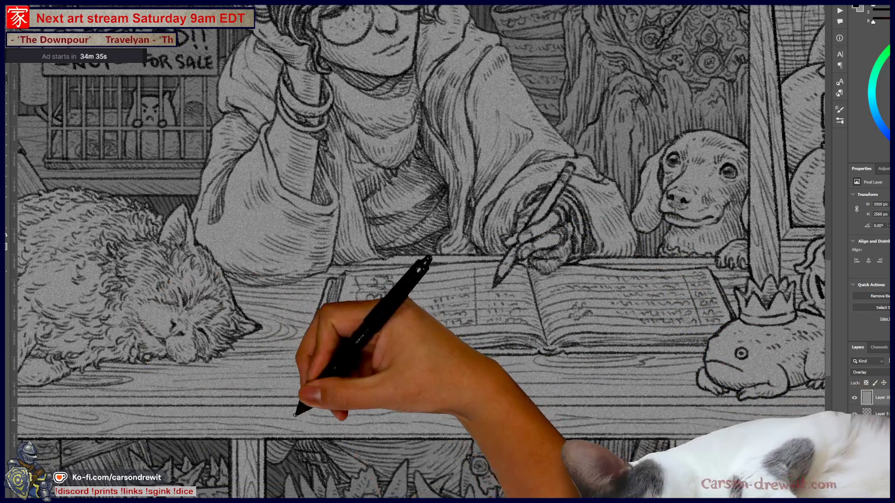
scroll(428, 350, "down", 3)
left_click_drag(427, 351, 408, 321)
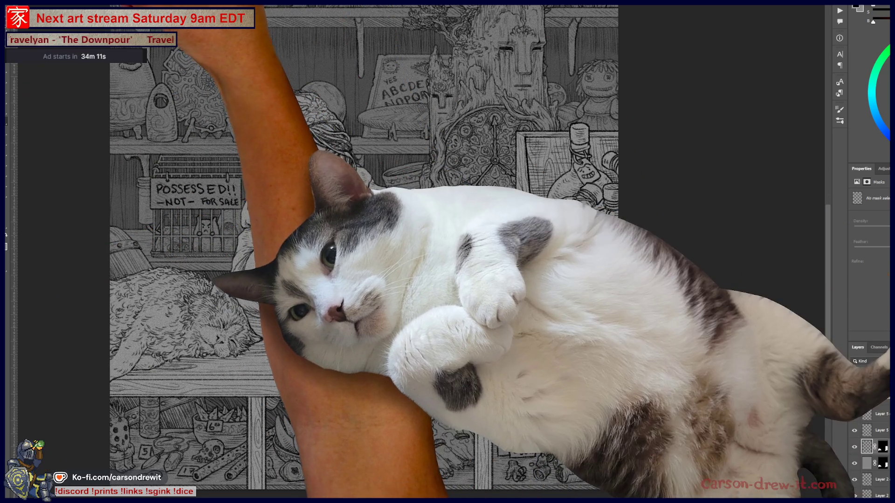
Step: Zoom in on the rug and robe and choose a brush for painting the mask
key("ctrl+plus")
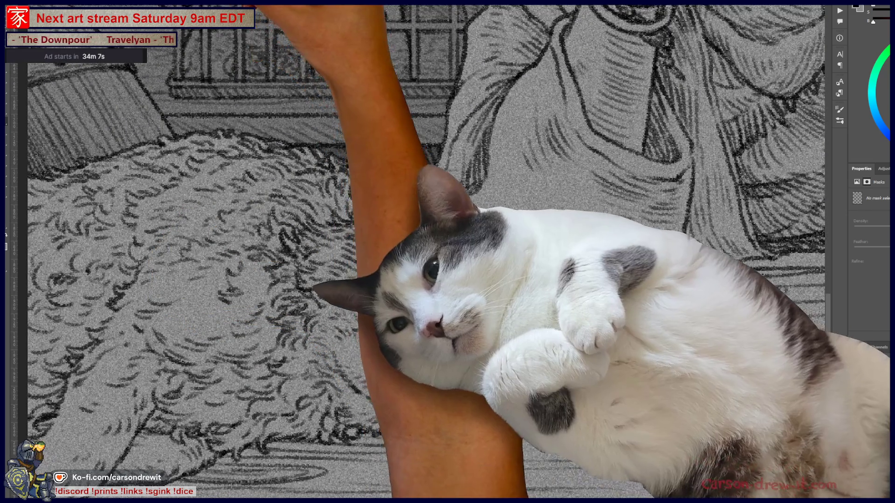
right_click(201, 19)
left_click(223, 35)
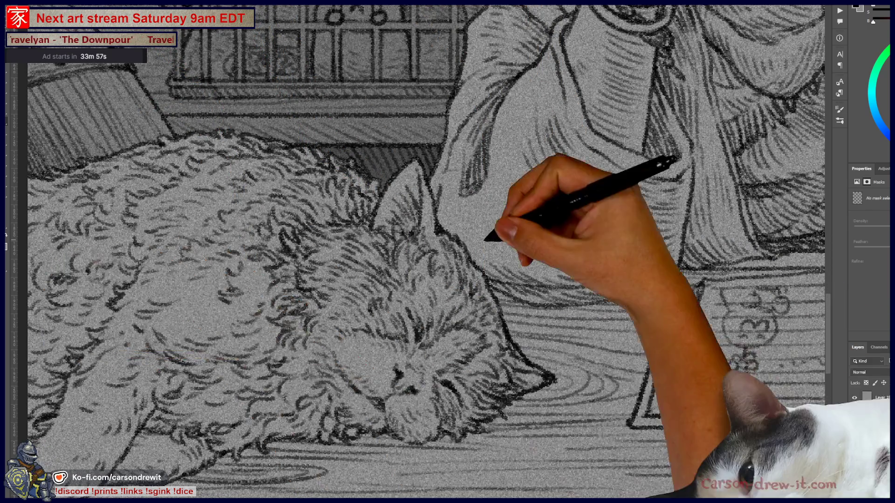
Step: Pan around the shop and paint the noise away from the Mystery Shots sign
scroll(447, 252, "down", 5)
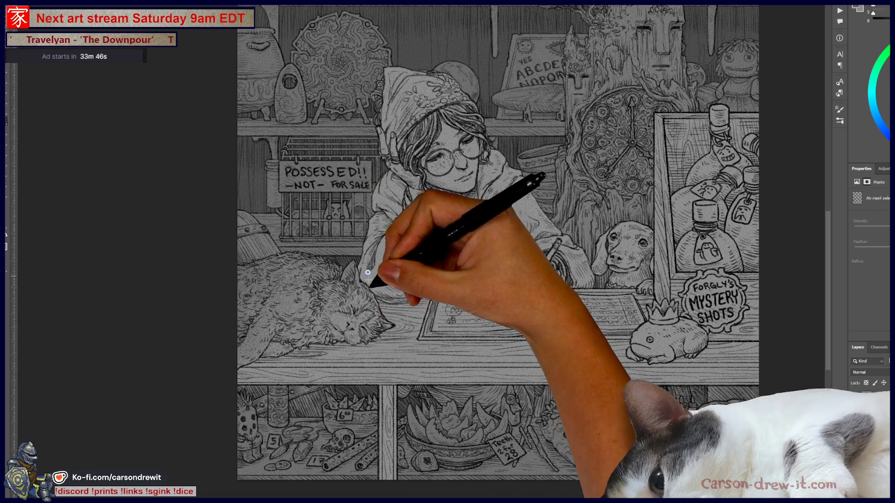
left_click_drag(428, 338, 303, 352)
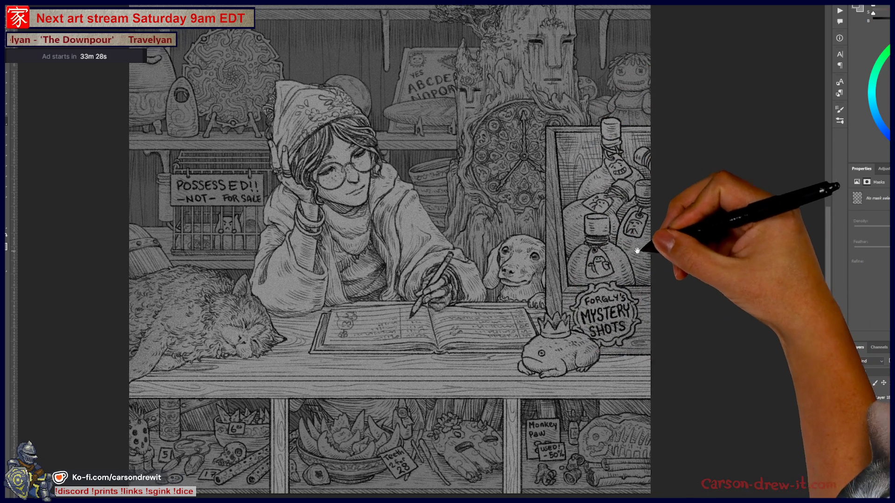
left_click_drag(620, 250, 645, 242)
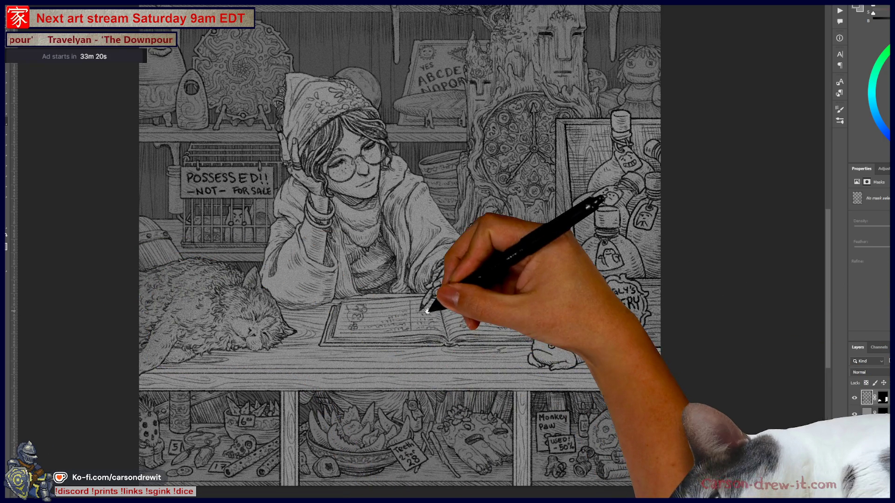
left_click_drag(436, 316, 465, 343)
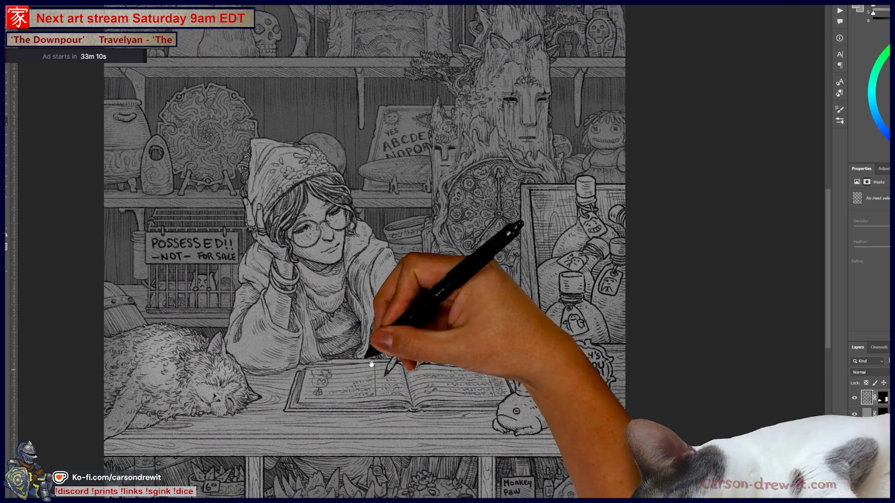
left_click_drag(419, 234, 301, 239)
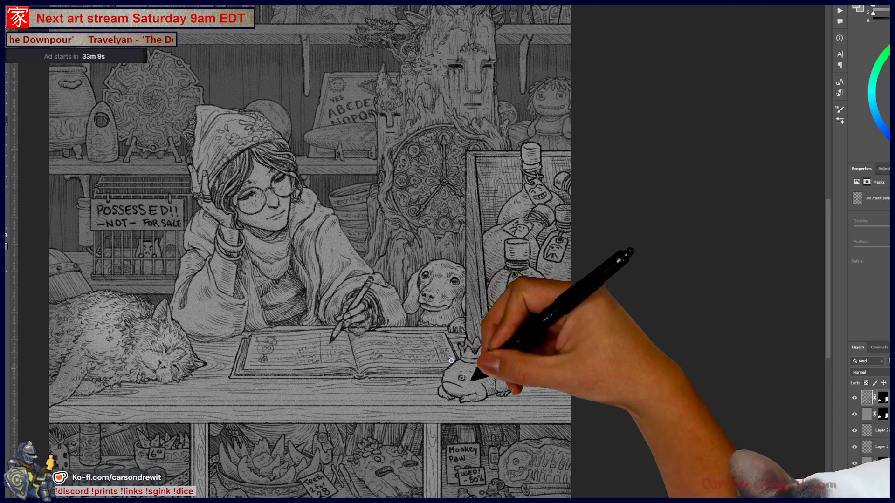
left_click_drag(484, 368, 559, 308)
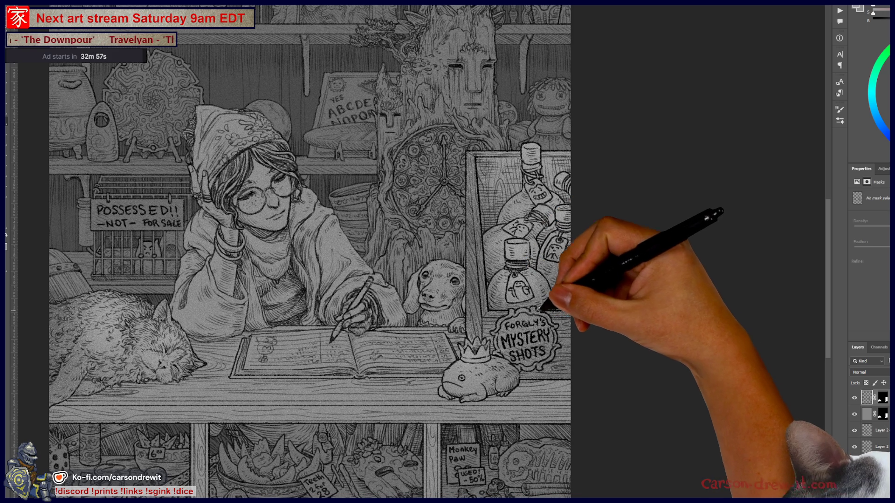
left_click_drag(538, 311, 585, 300)
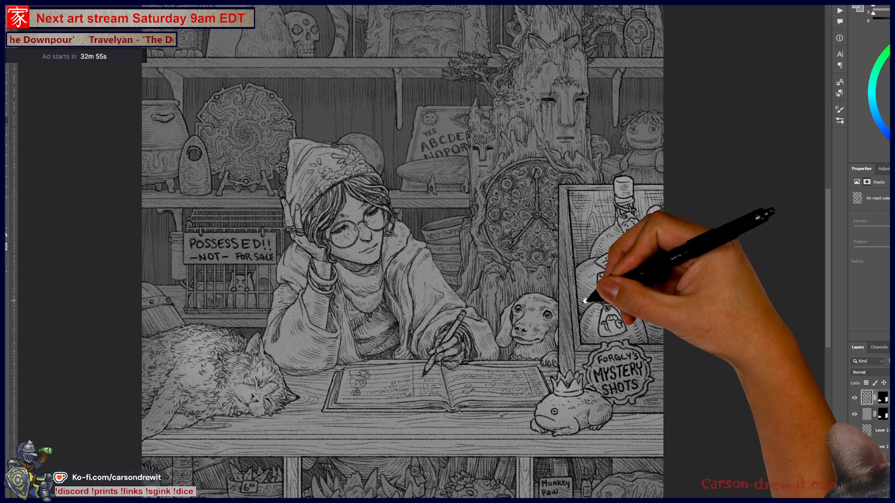
scroll(580, 373, "down", 2)
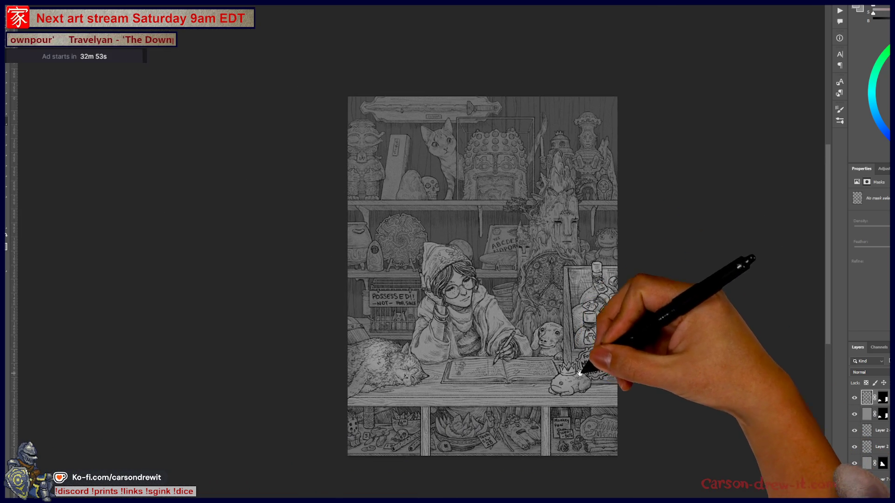
left_click_drag(580, 373, 556, 331)
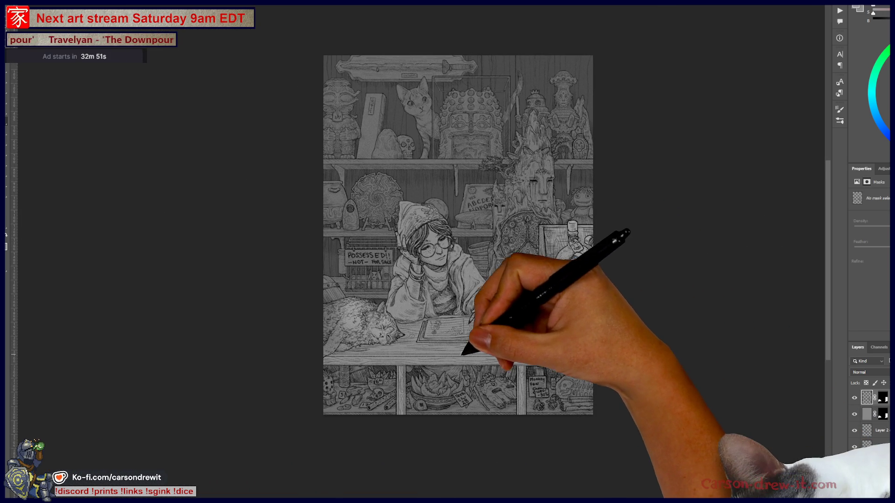
scroll(466, 350, "up", 3)
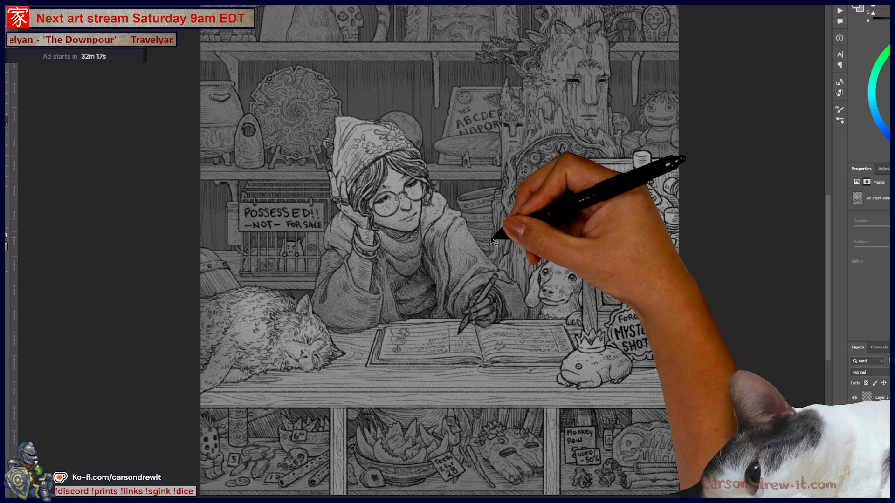
left_click_drag(451, 206, 476, 258)
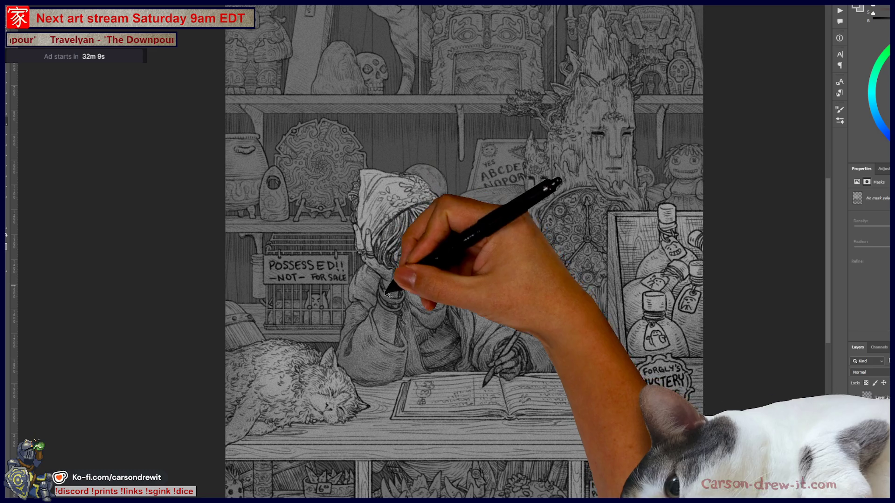
scroll(461, 304, "down", 5)
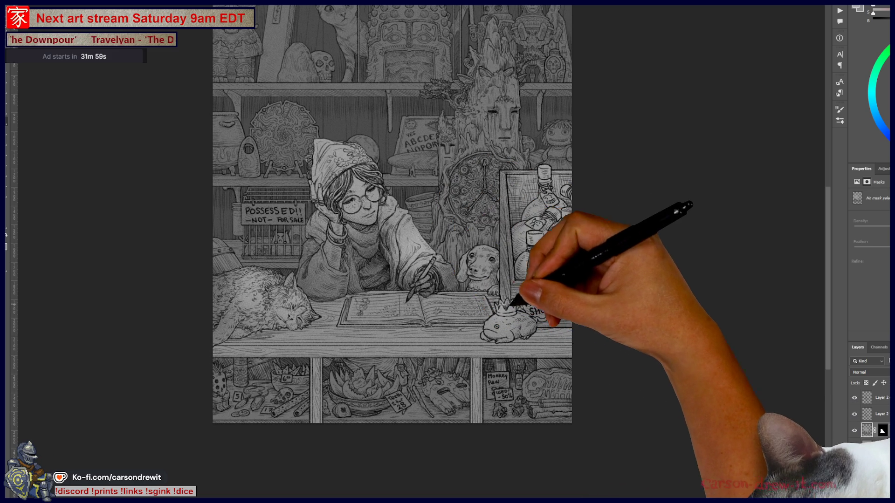
mouse_move(466, 285)
left_mouse_down()
mouse_move(532, 305)
mouse_move(523, 335)
left_mouse_up()
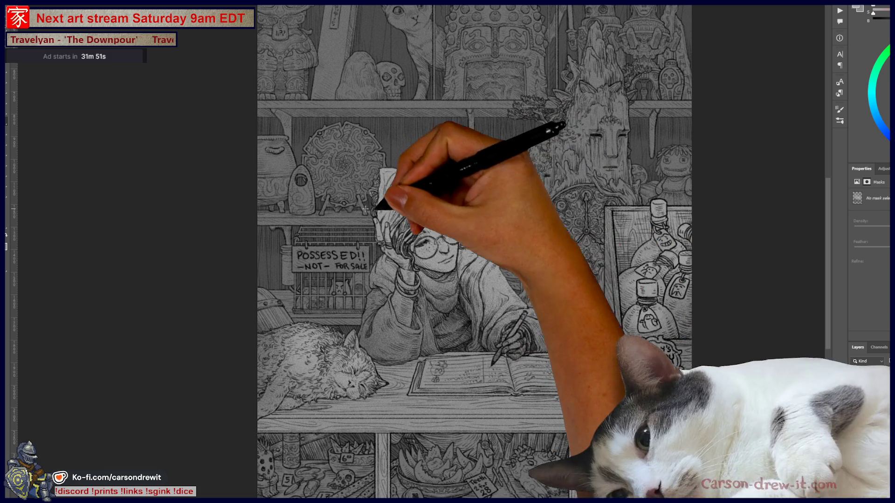
left_click_drag(508, 323, 443, 355)
scroll(400, 219, "down", 2)
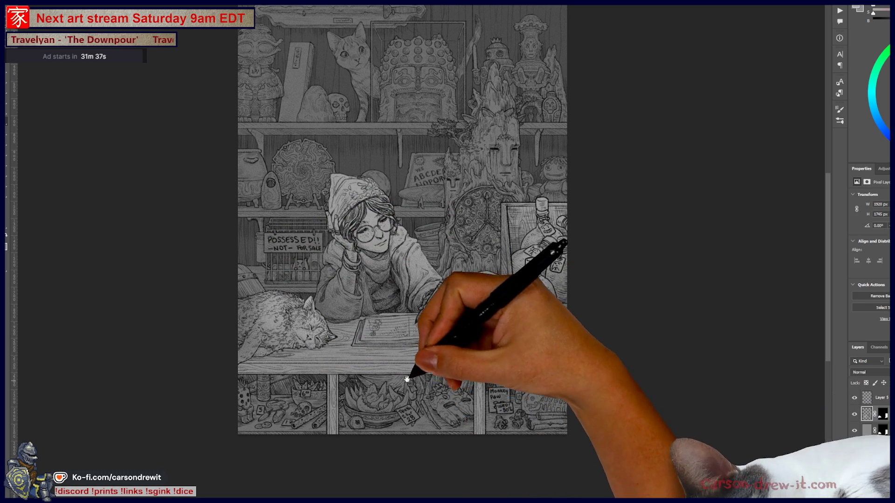
left_click_drag(404, 384, 335, 419)
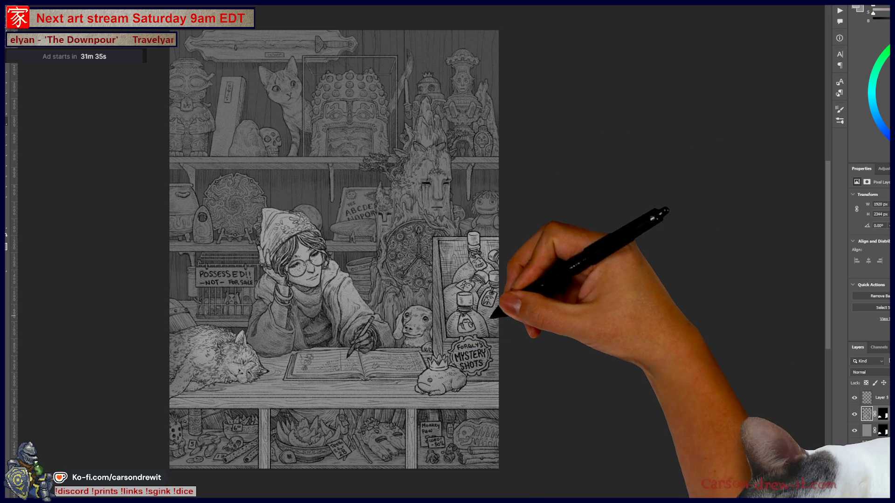
left_click_drag(497, 316, 592, 278)
mouse_move(476, 350)
left_mouse_down()
mouse_move(455, 360)
mouse_move(495, 361)
left_mouse_up()
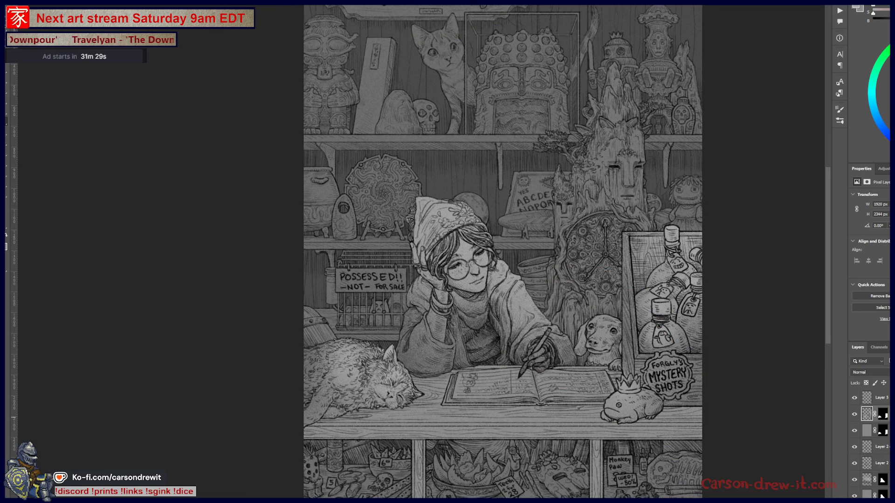
Step: Apply a Gaussian Blur with a 0.7-pixel radius to the shop illustration
key("alt+t")
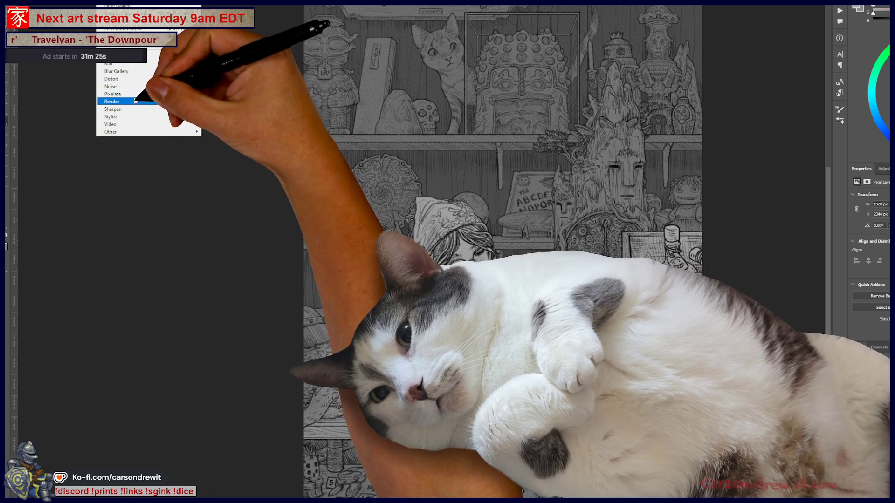
mouse_move(177, 63)
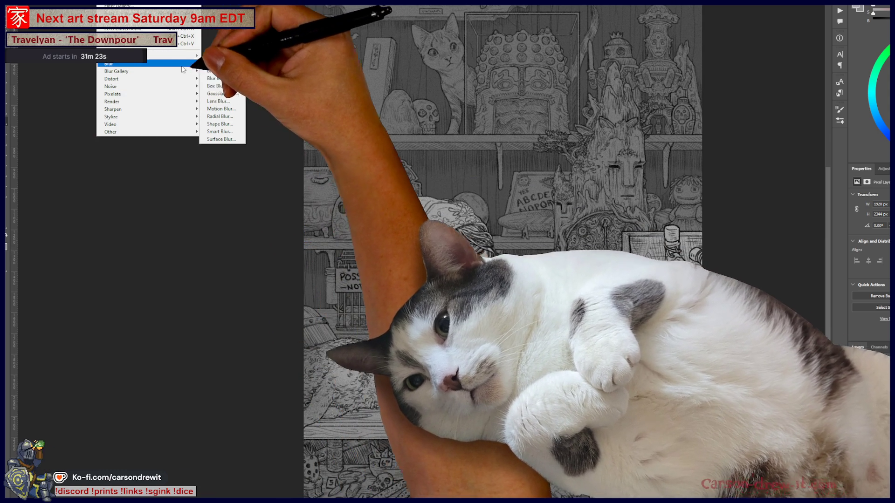
left_click(226, 94)
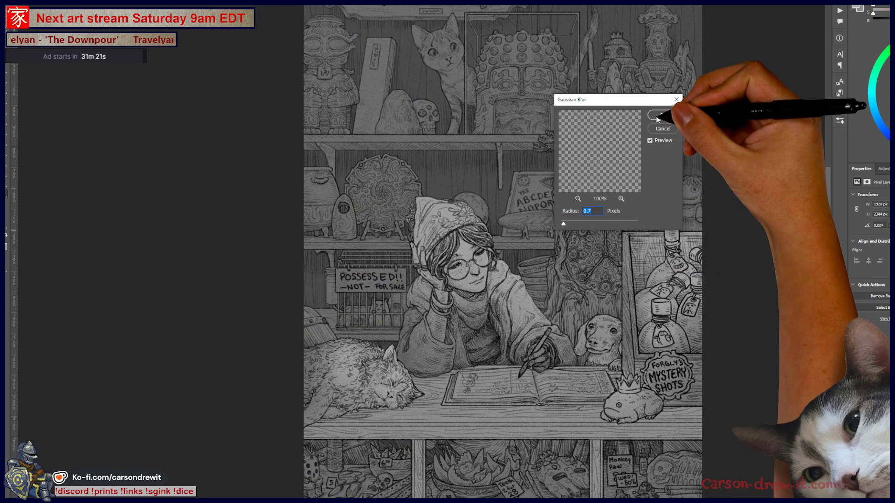
left_click(656, 116)
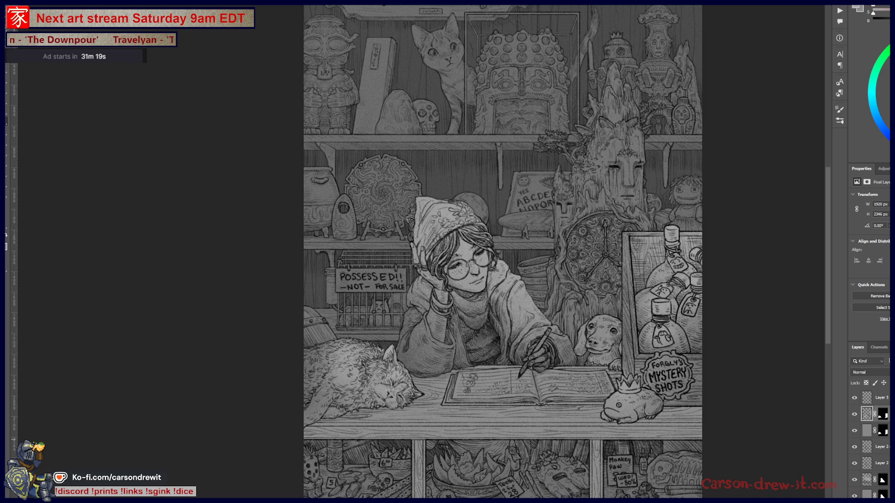
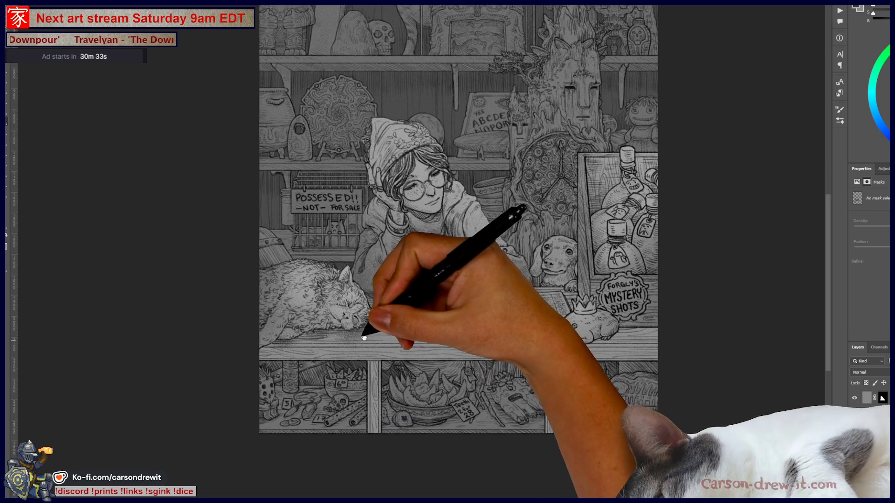
Step: Pan across the shop counter and shelves, then zoom out to see the whole illustration
left_click_drag(504, 280, 421, 184)
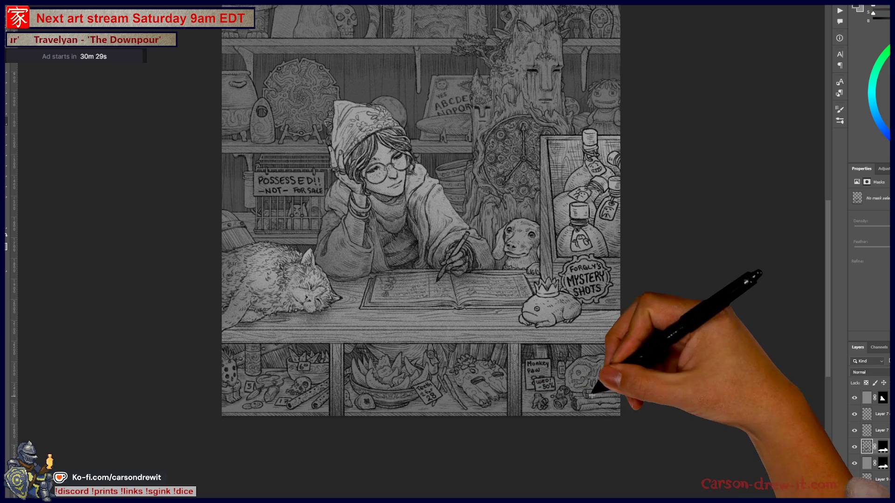
left_click_drag(455, 441, 418, 471)
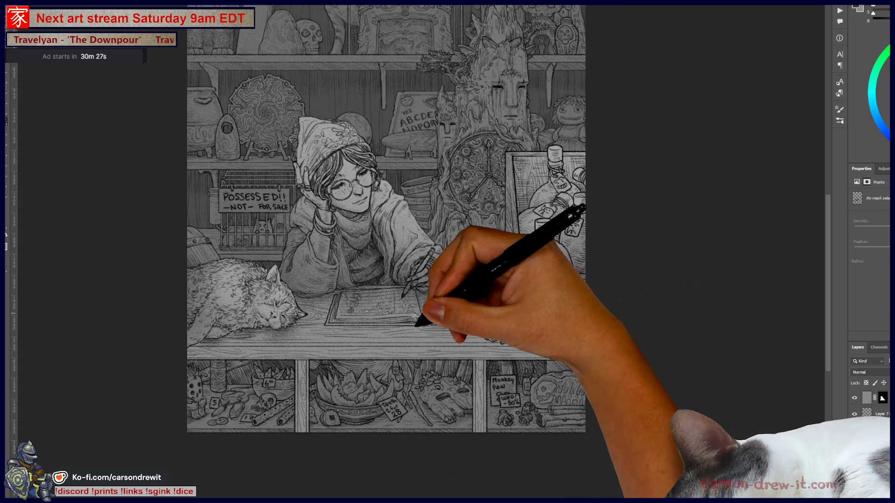
mouse_move(550, 344)
left_mouse_down()
mouse_move(527, 368)
mouse_move(537, 390)
left_mouse_up()
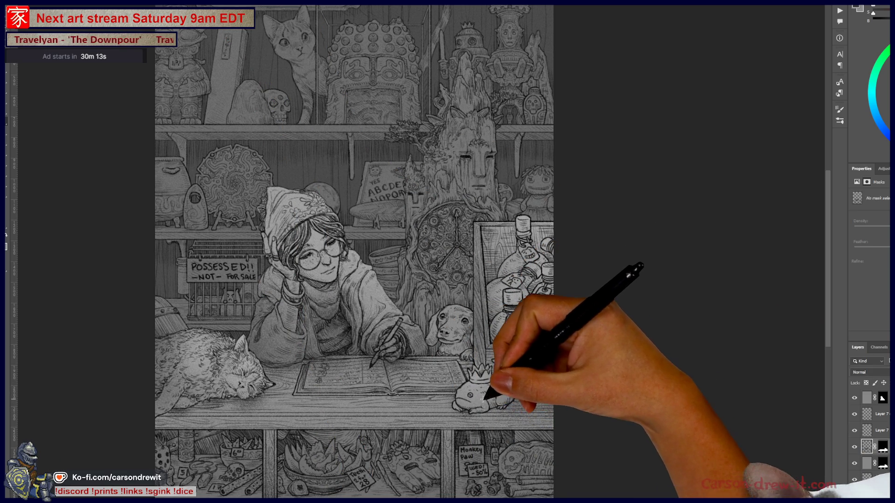
mouse_move(422, 402)
left_mouse_down()
mouse_move(530, 397)
mouse_move(486, 375)
left_mouse_up()
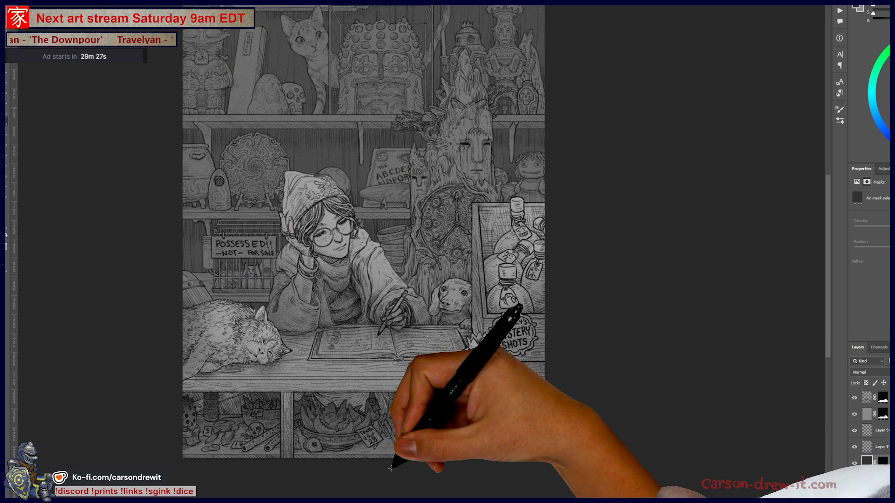
left_click_drag(390, 468, 432, 431)
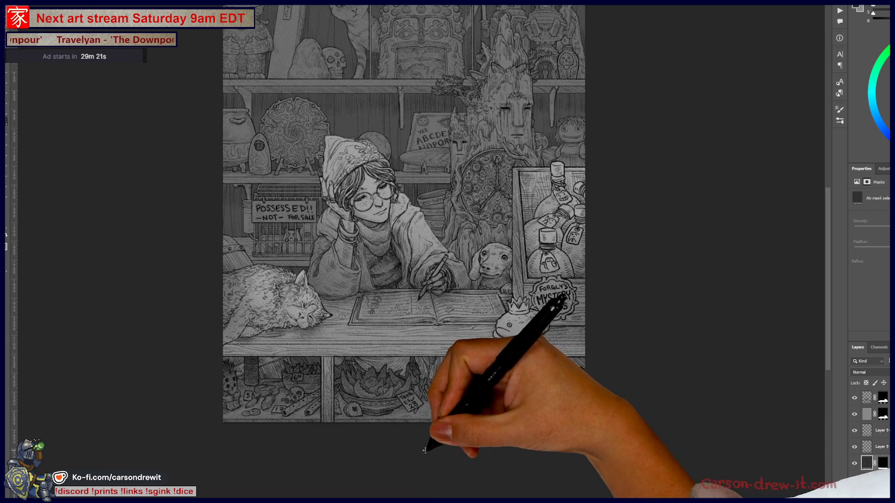
left_click_drag(456, 409, 462, 437)
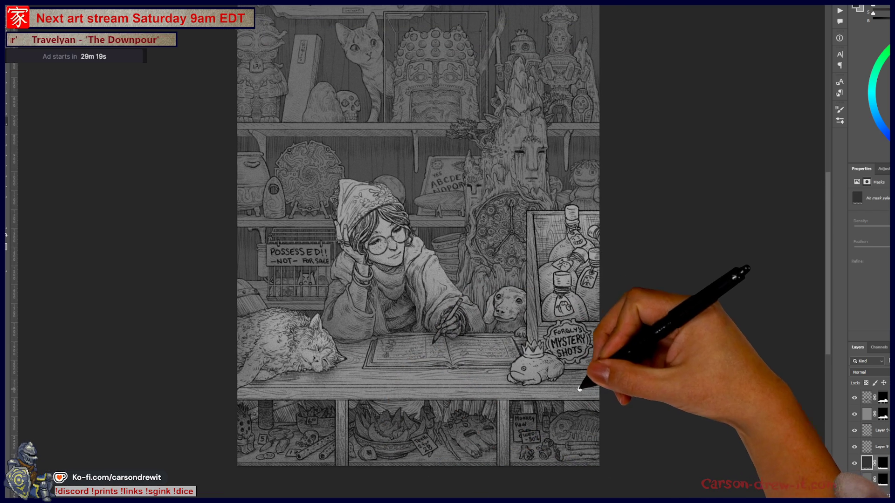
left_click_drag(572, 372, 529, 369)
scroll(531, 393, "down", 2)
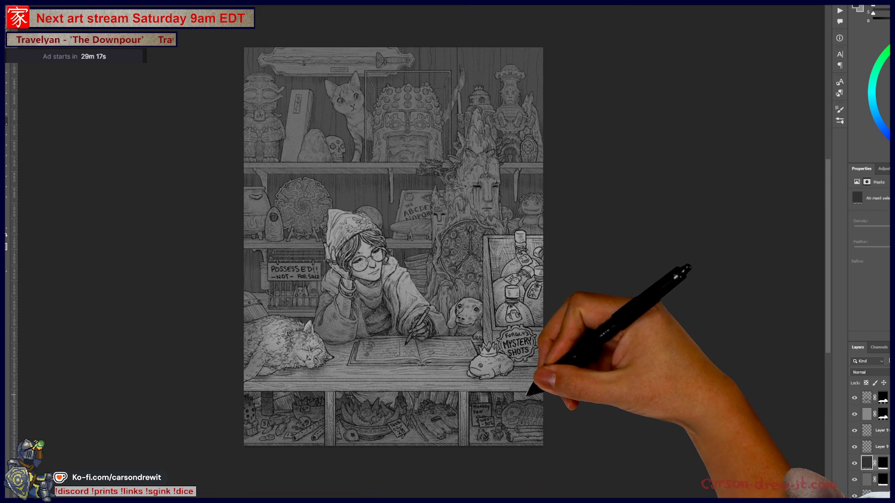
scroll(530, 392, "up", 3)
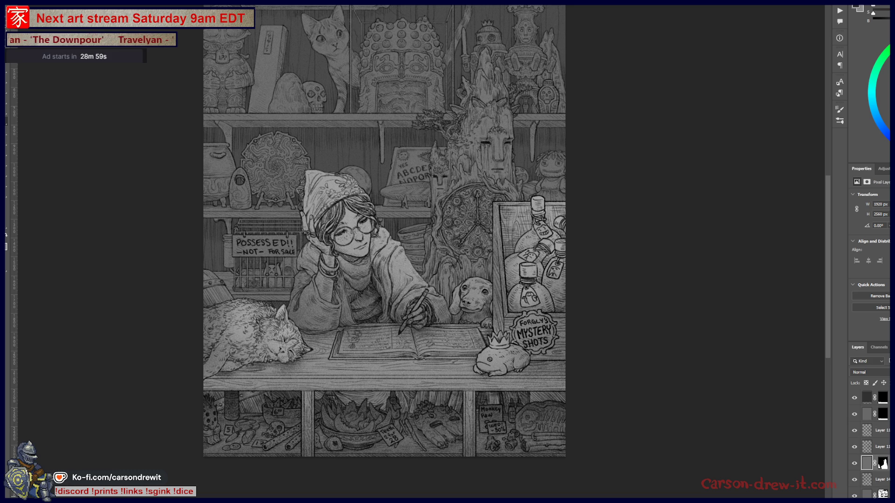
Step: Select the layer's mask, pan toward the top shelf, and toggle the upper shelf line art off and on
left_click(881, 464)
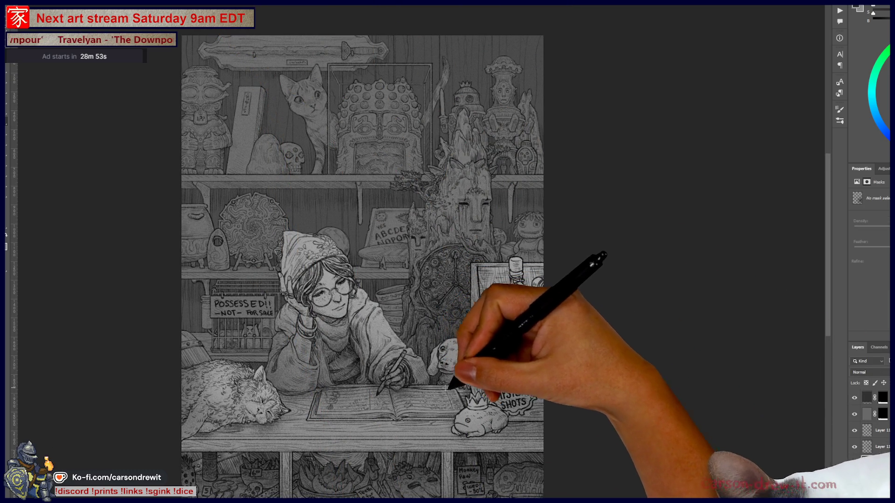
scroll(362, 252, "down", 3)
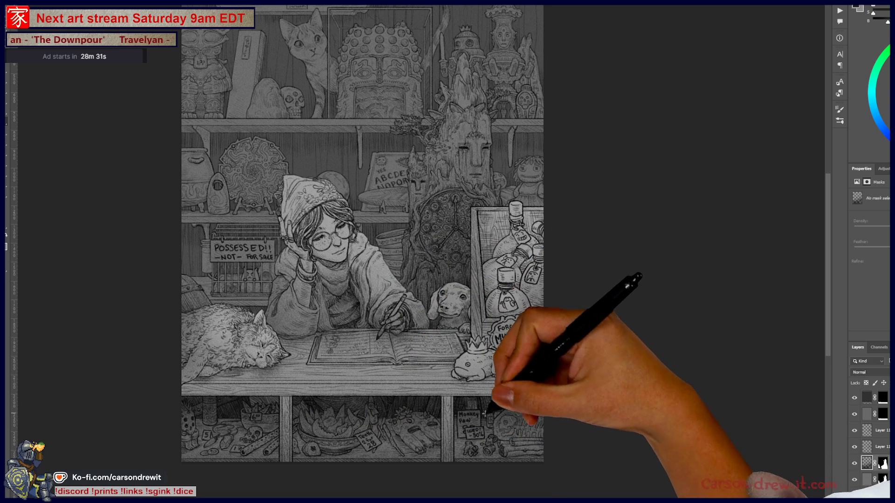
scroll(550, 247, "up", 3)
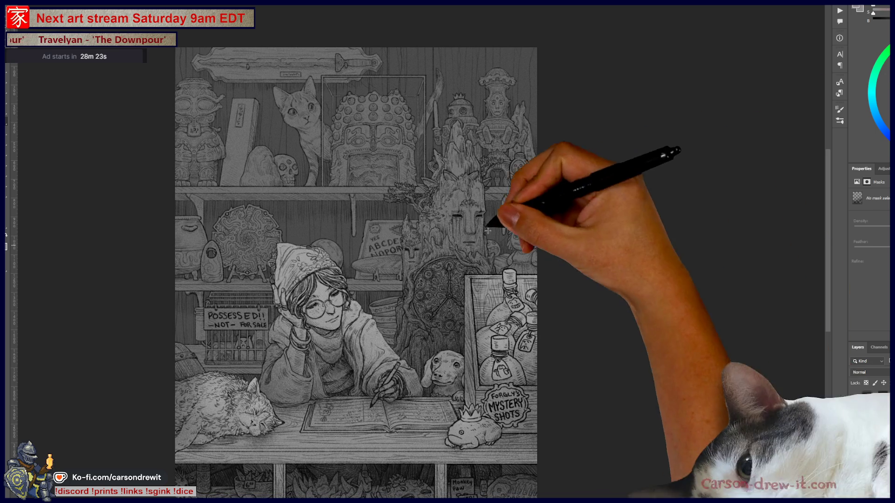
left_click_drag(355, 273, 391, 238)
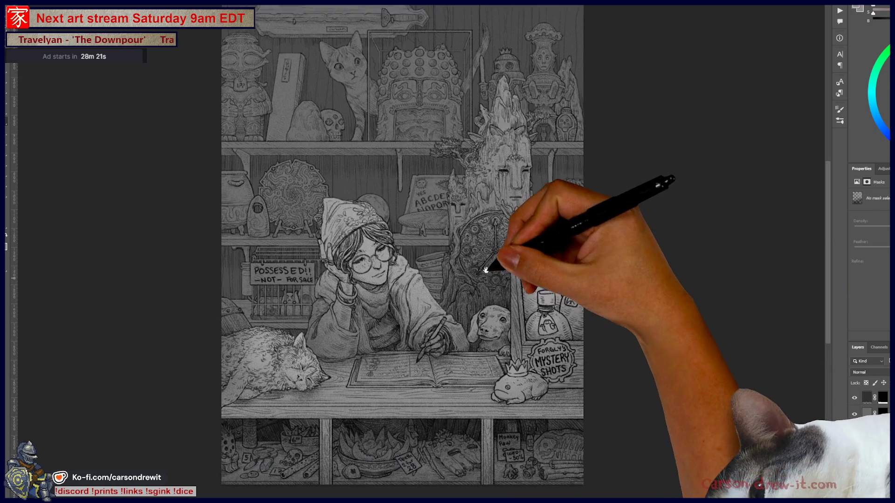
scroll(485, 244, "up", 1)
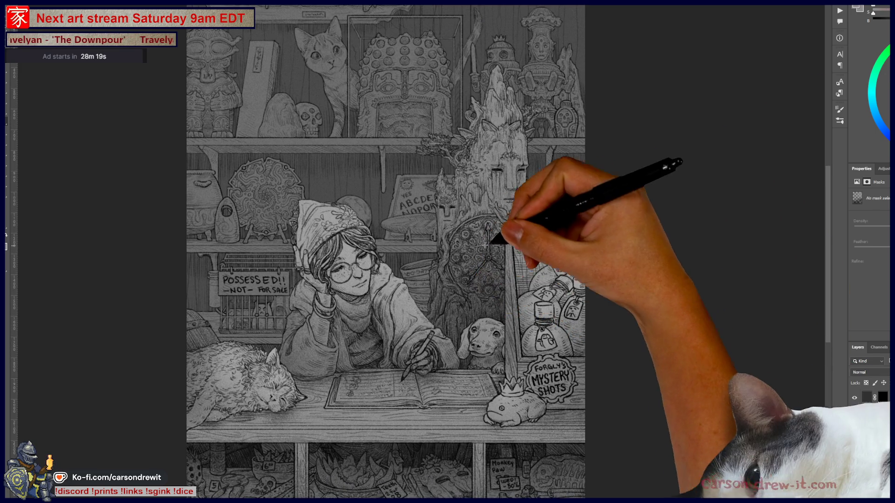
scroll(524, 296, "up", 1)
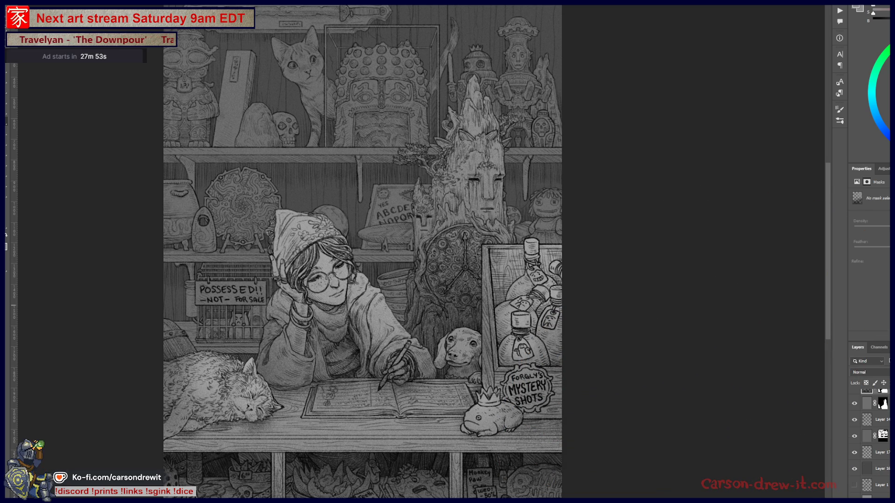
left_click(856, 422)
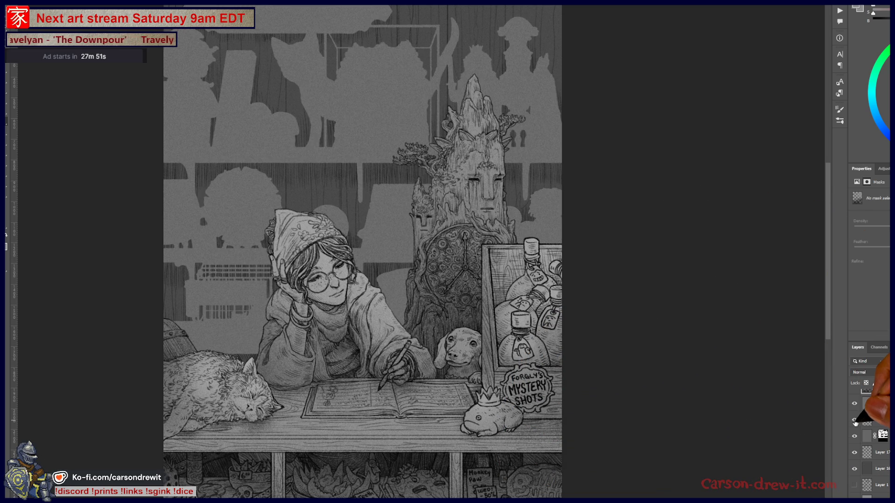
left_click(855, 422)
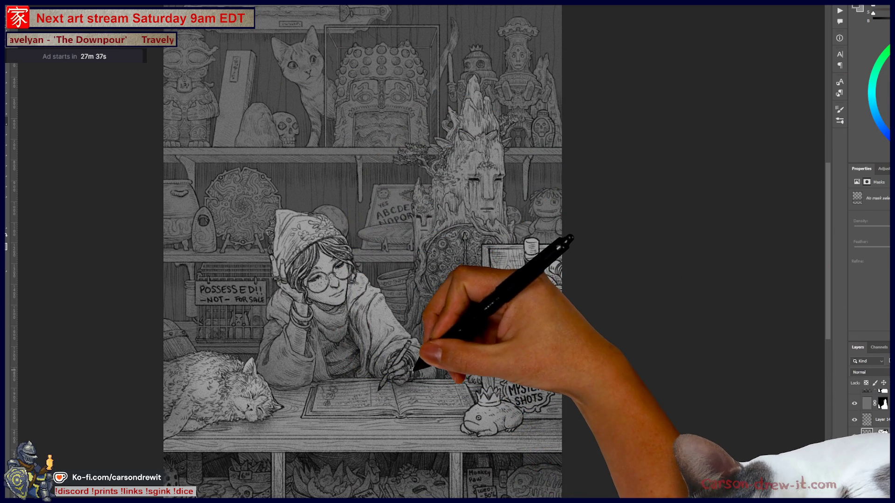
Step: Marquee-select the top shelf band across the artwork
scroll(413, 293, "up", 3)
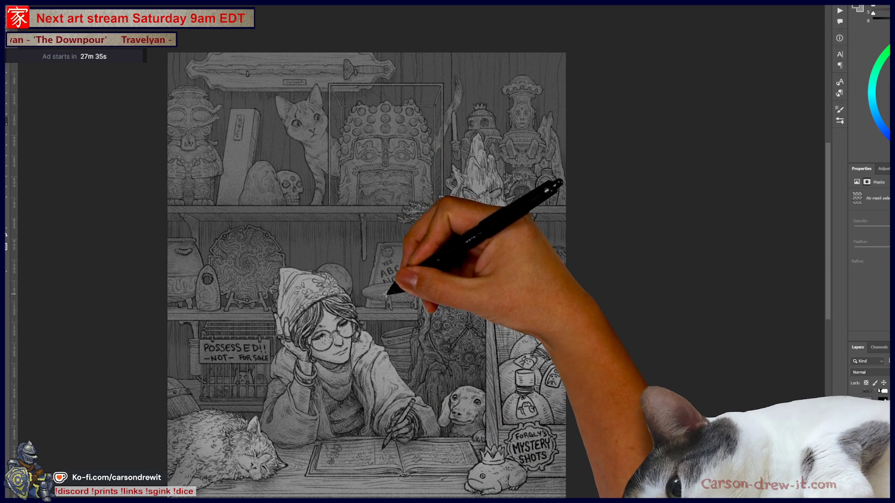
scroll(415, 201, "up", 3)
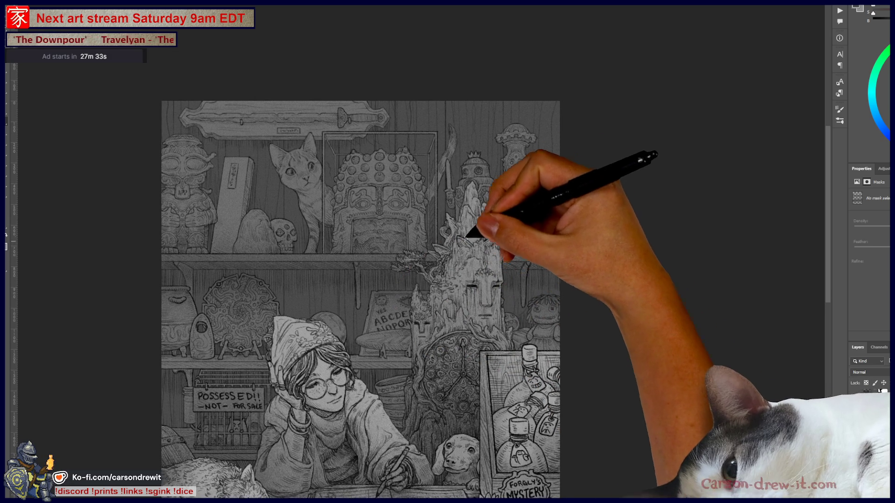
scroll(565, 213, "down", 2)
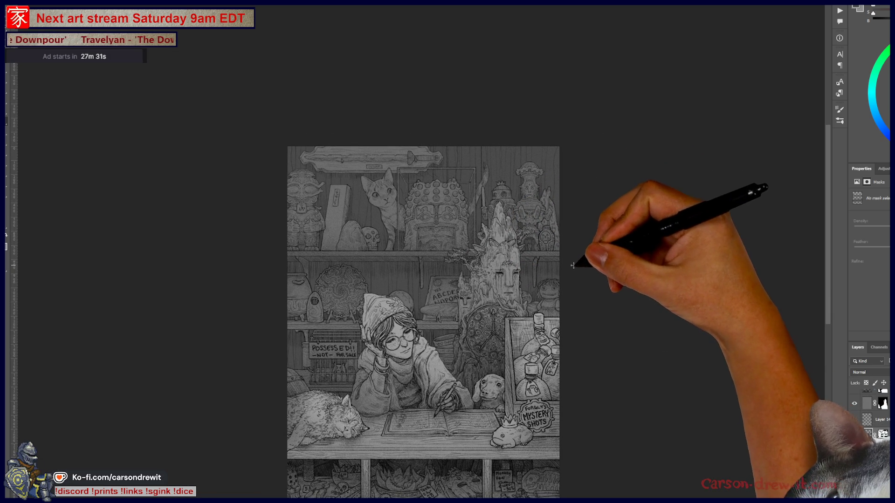
scroll(450, 177, "up", 1)
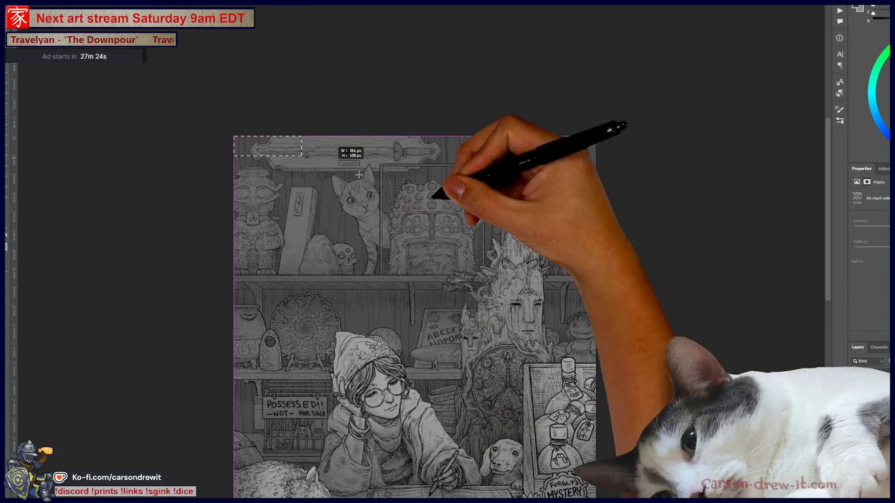
mouse_move(230, 133)
left_mouse_down()
mouse_move(674, 262)
mouse_move(695, 275)
left_mouse_up()
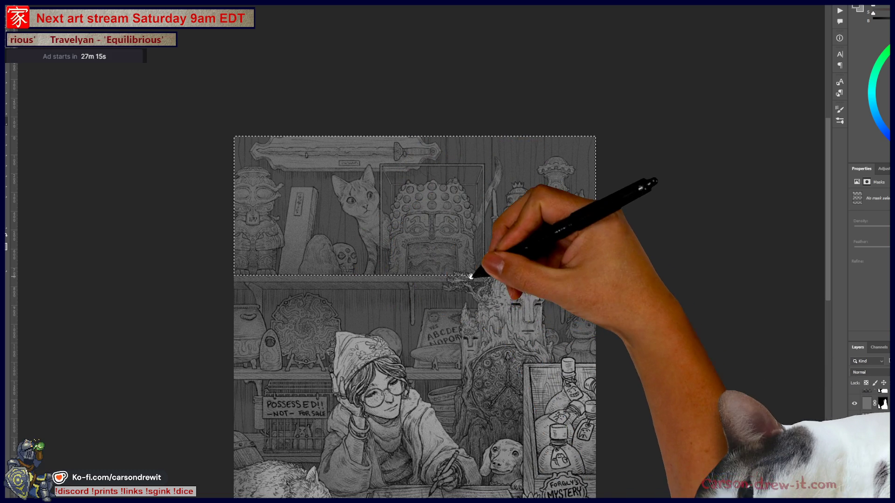
Step: Clear the top shelf selection and pan the artwork back up into view
left_click_drag(474, 274, 459, 300)
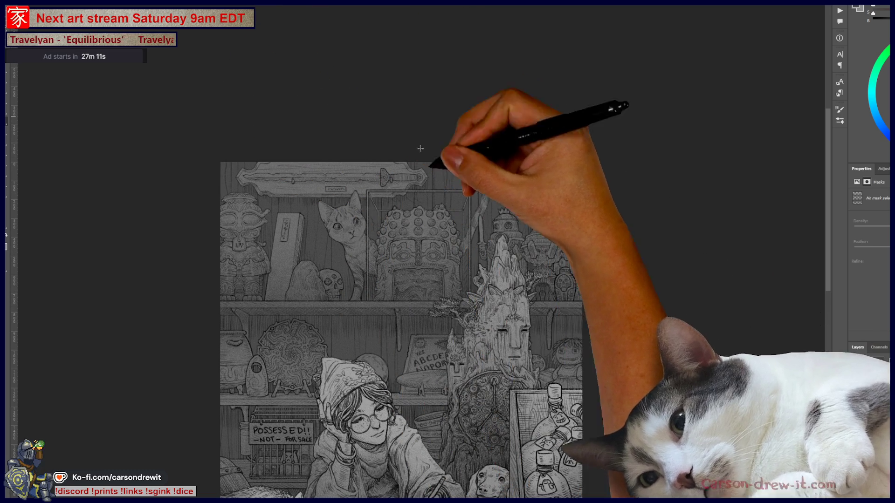
key("ctrl+d")
scroll(511, 348, "down", 1)
left_click_drag(522, 398, 492, 282)
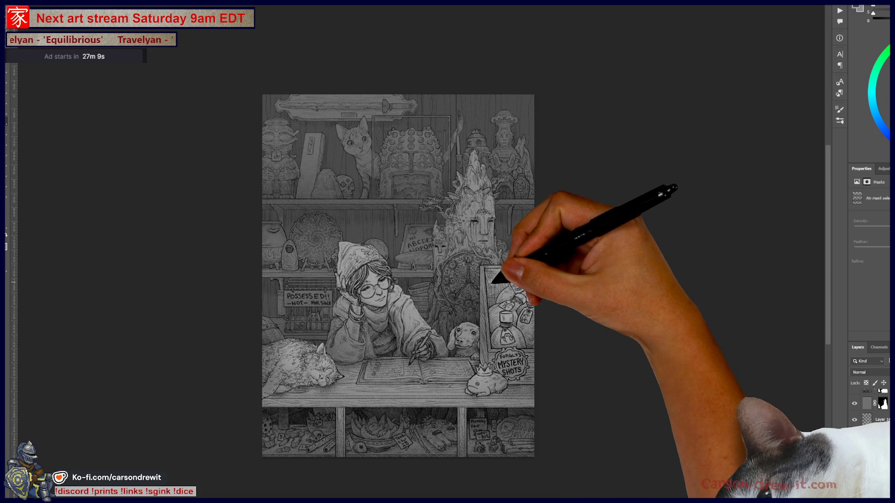
scroll(490, 287, "up", 1)
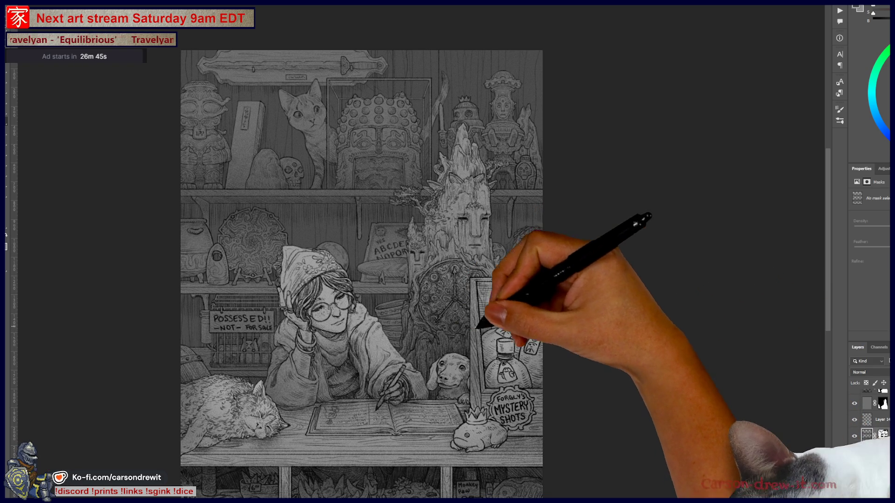
scroll(486, 304, "up", 2)
Step: Pan up toward the top shelf, toggling a layer's visibility off and back on
left_click_drag(509, 304, 569, 279)
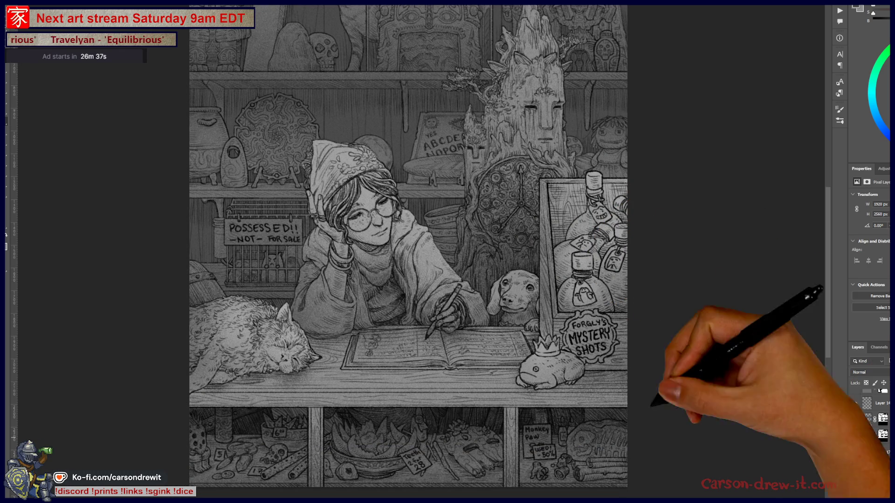
scroll(408, 252, "up", 2)
scroll(498, 251, "up", 2)
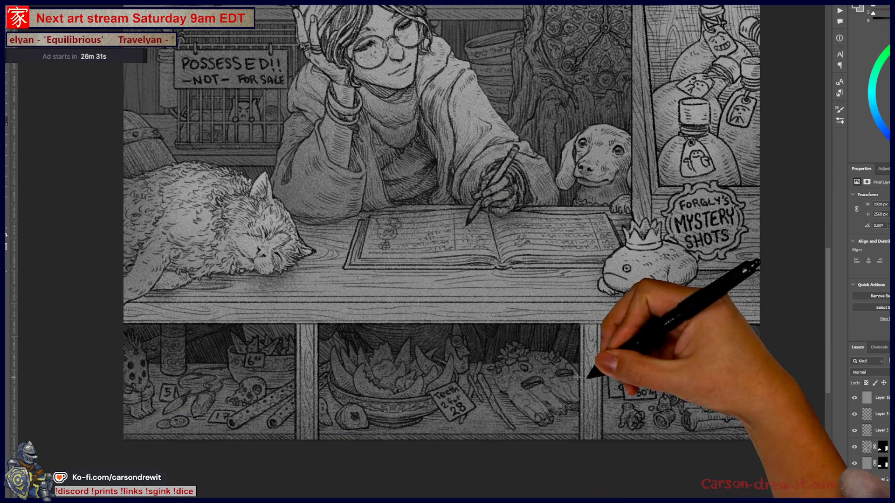
left_click(853, 448)
left_click(853, 447)
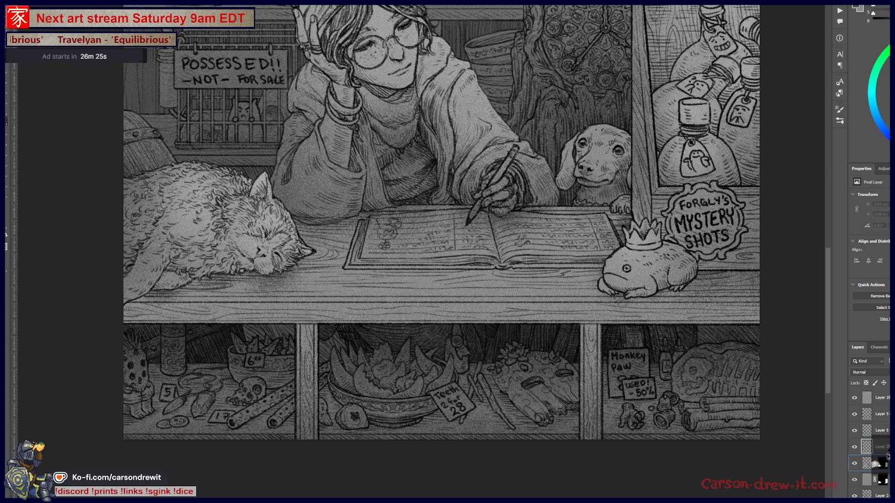
left_click_drag(559, 186, 513, 273)
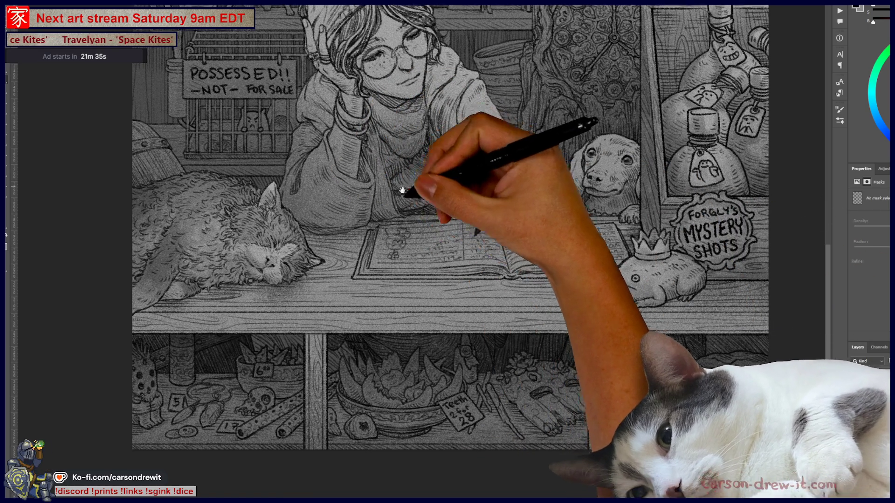
Step: Pan to show the upper shelves and the girl's hat, then open File Explorer
left_click_drag(400, 183, 360, 307)
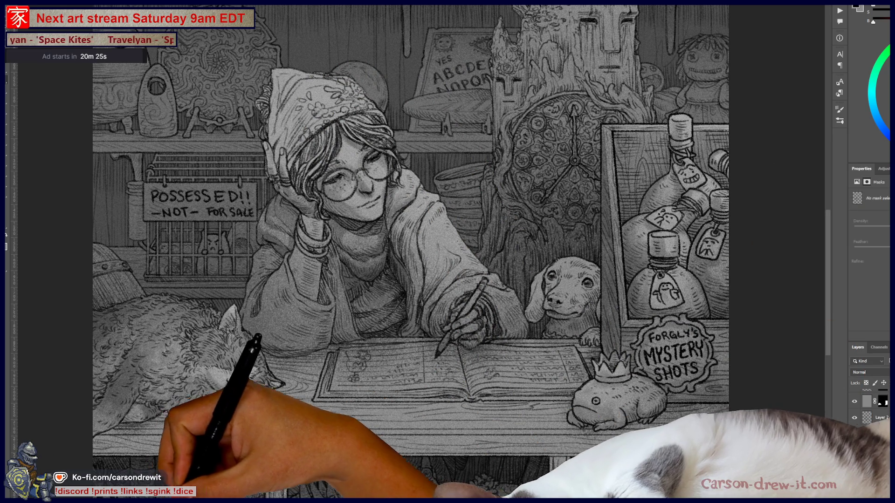
key("super+e")
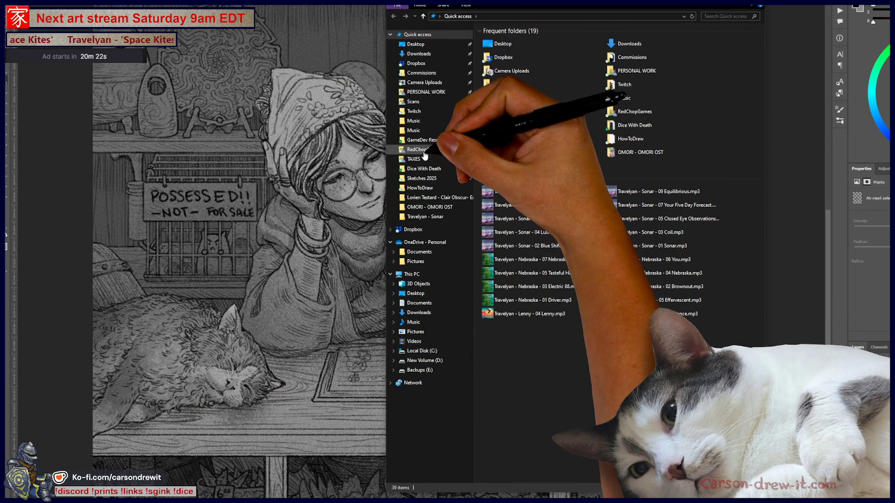
Step: Browse RedChopGames > Art > Concept Work > CarsonArtwork and open SnakeFriend_360.png
left_click(424, 150)
double_click(502, 47)
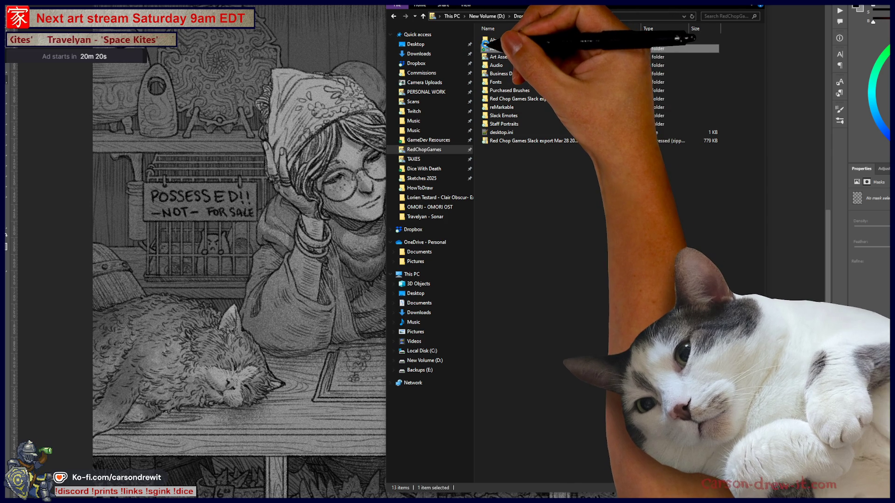
double_click(494, 45)
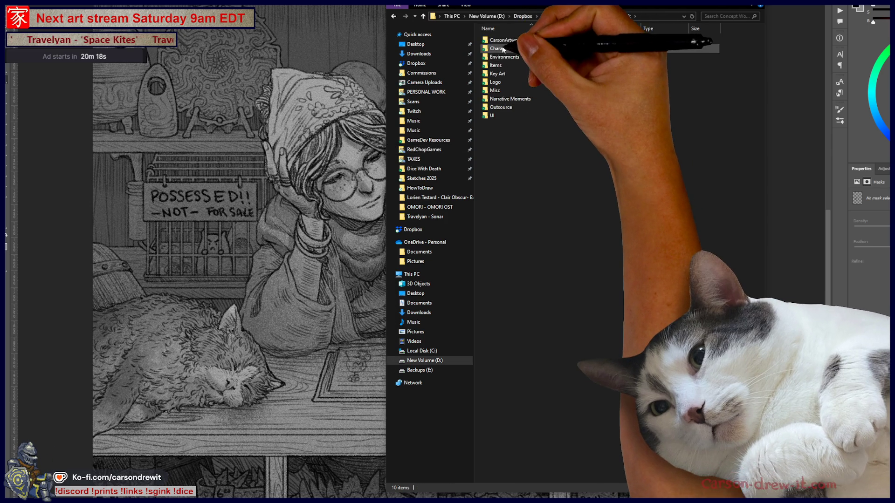
double_click(504, 40)
scroll(667, 320, "down", 5)
scroll(668, 319, "down", 6)
left_click(639, 231)
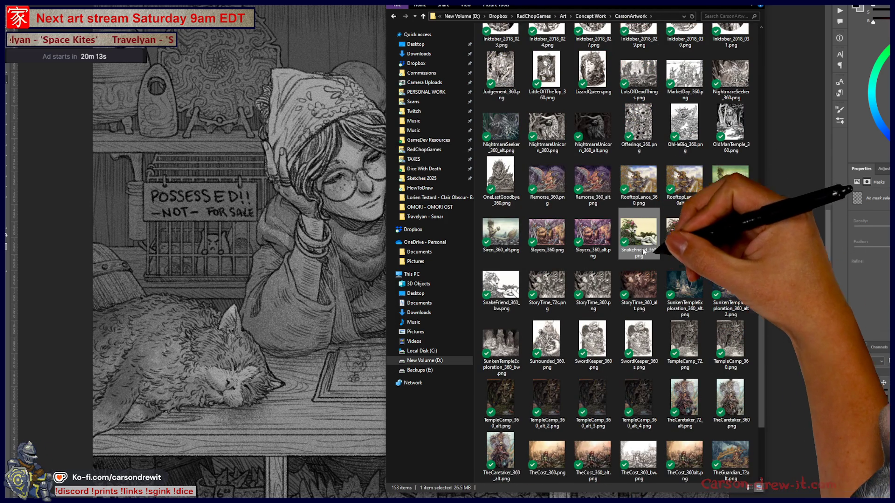
key("Return")
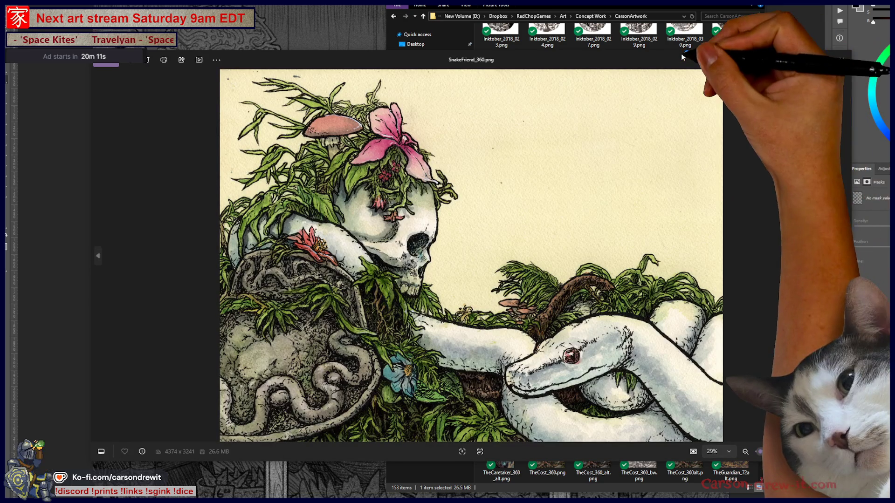
Step: Stretch the Photos viewer to full screen height, then return to the Photoshop drawing
double_click(681, 50)
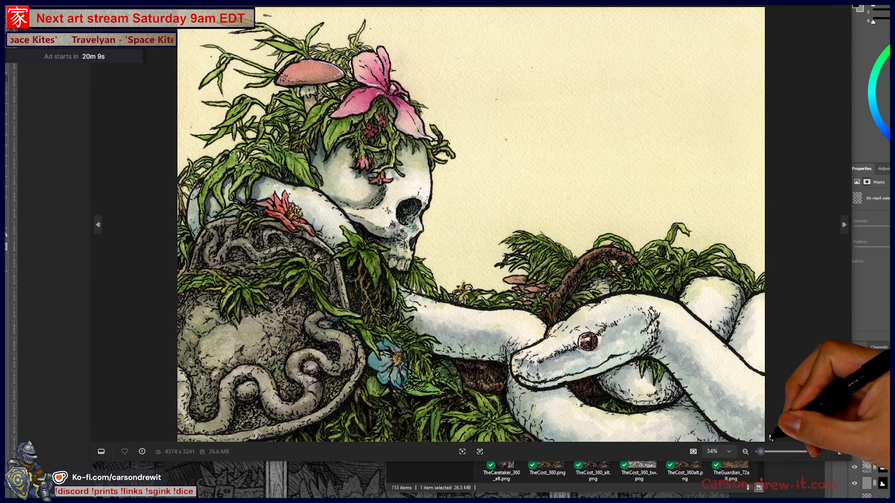
double_click(782, 459)
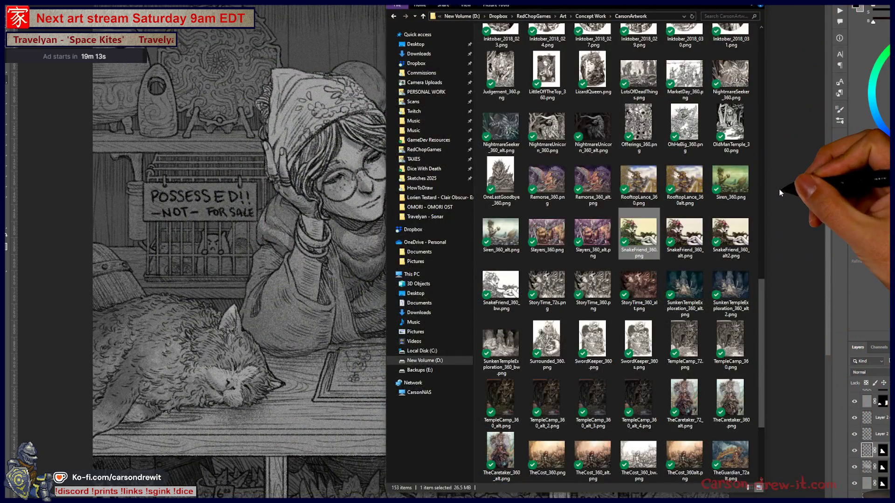
left_click(779, 189)
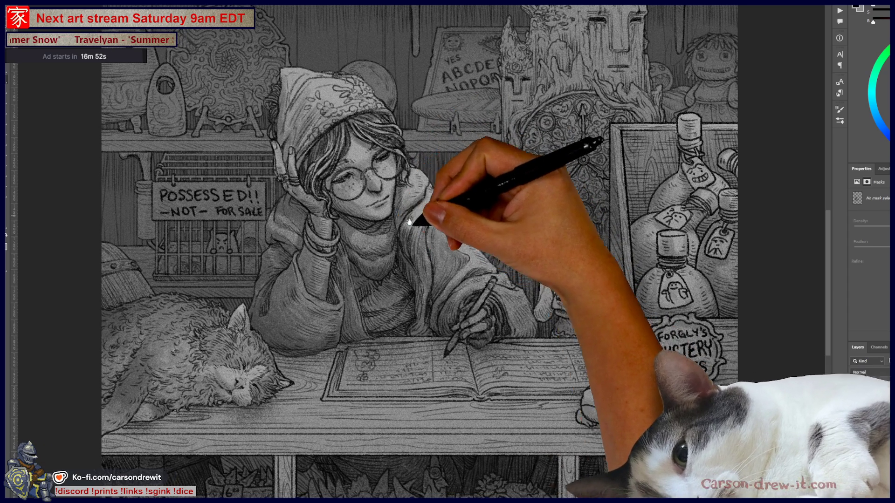
Step: Shift the view of the curiosity-shop drawing slightly down and right
left_click_drag(305, 147, 331, 182)
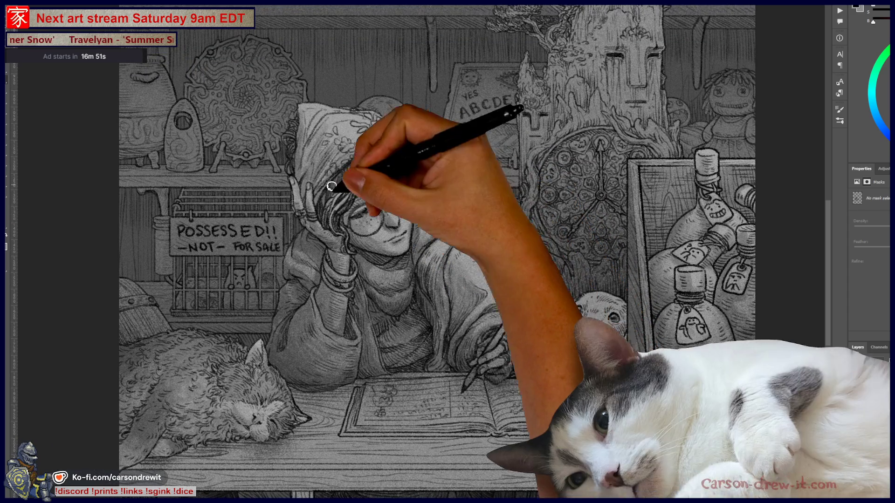
Step: Pan the canvas to frame the counter with the girl, dachshund, frog and MYSTERY SHOTS sign
left_click_drag(423, 98, 358, 135)
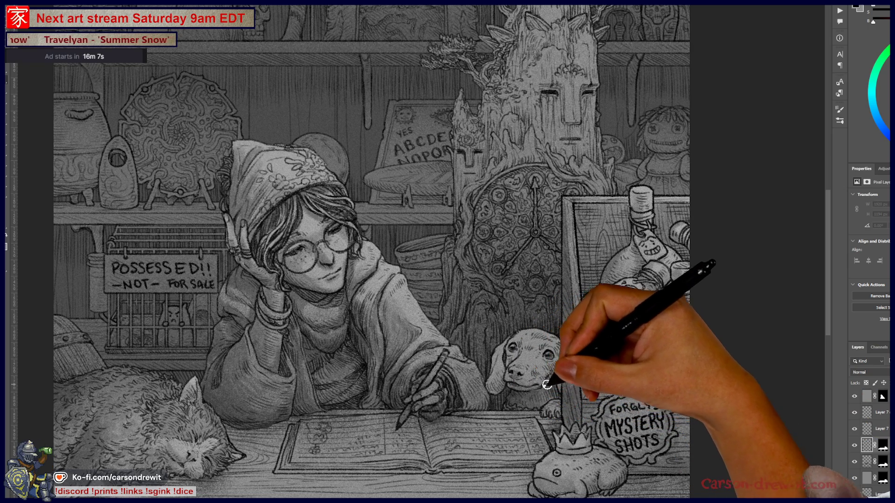
Step: Ink six short detail strokes around the dachshund's head above the counter
left_click_drag(537, 404, 518, 382)
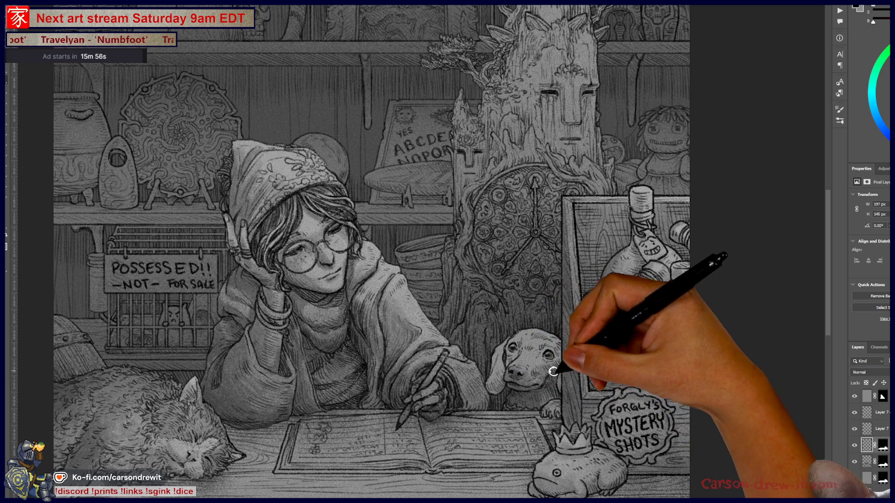
left_click_drag(553, 371, 546, 360)
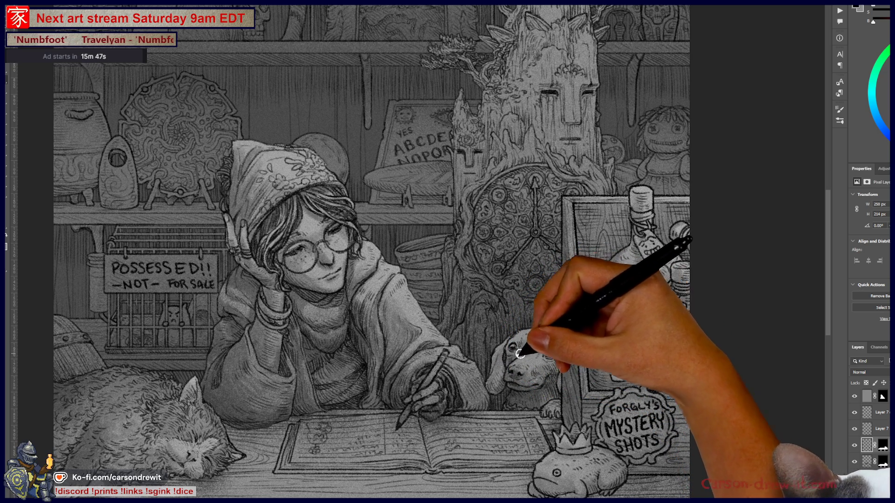
left_click_drag(536, 355, 525, 353)
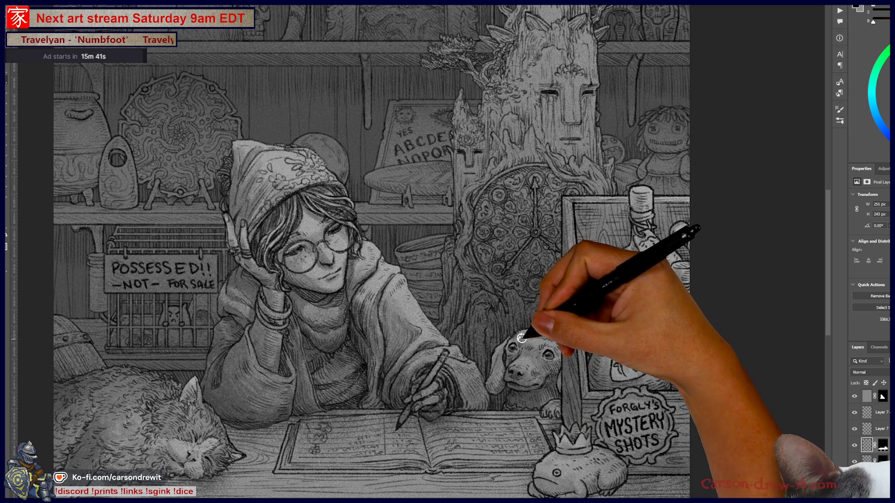
left_click_drag(517, 333, 558, 341)
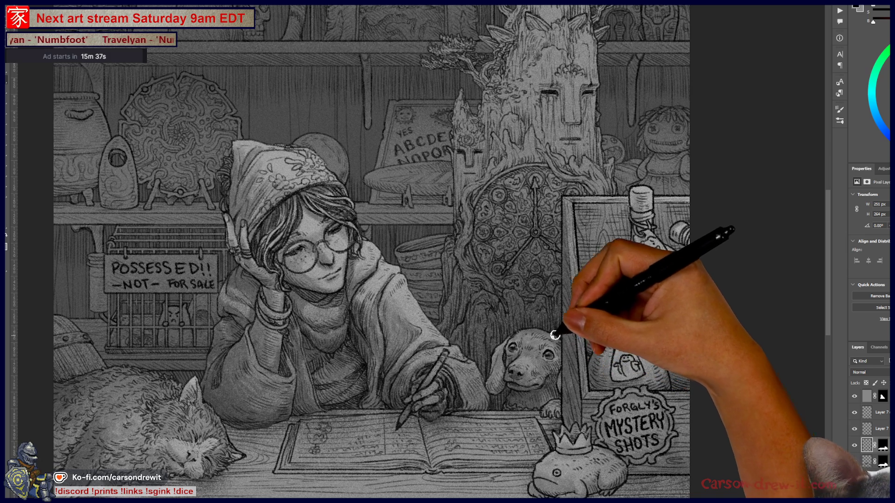
left_click_drag(520, 328, 562, 343)
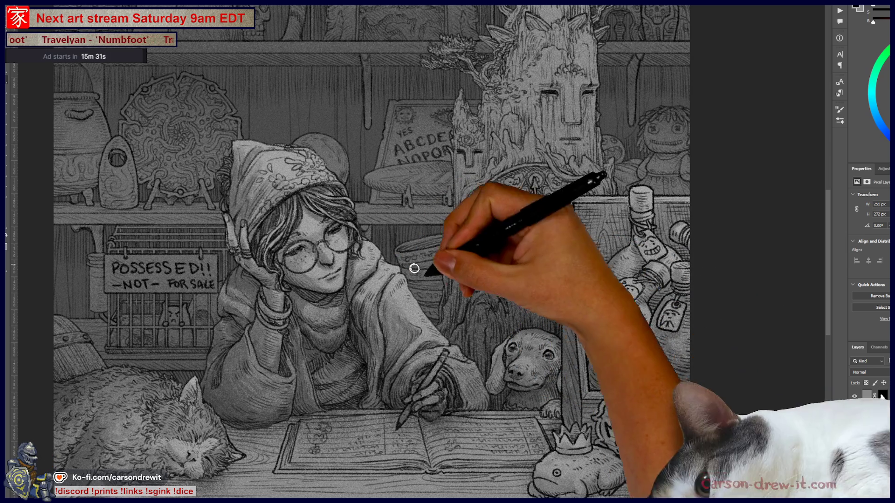
left_click_drag(491, 354, 495, 343)
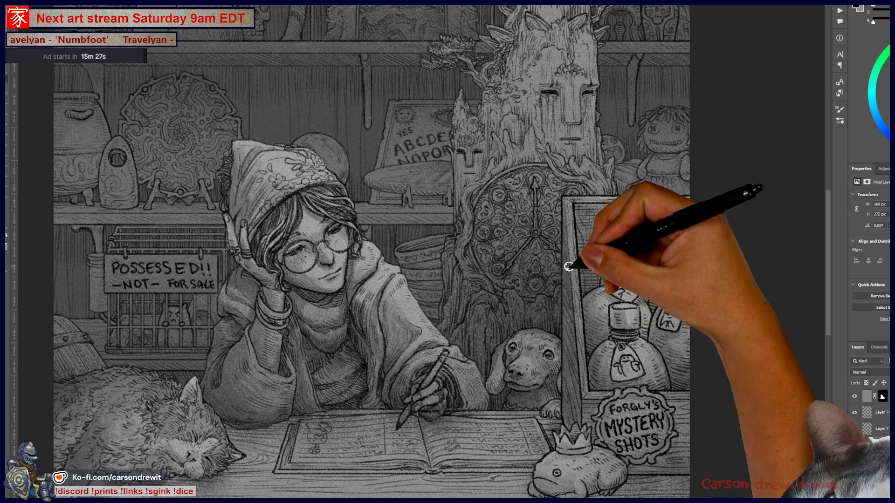
Step: Toggle a layer with Ctrl+comma to compare bottle versions, adding a small stroke near the dachshund
key("ctrl+comma")
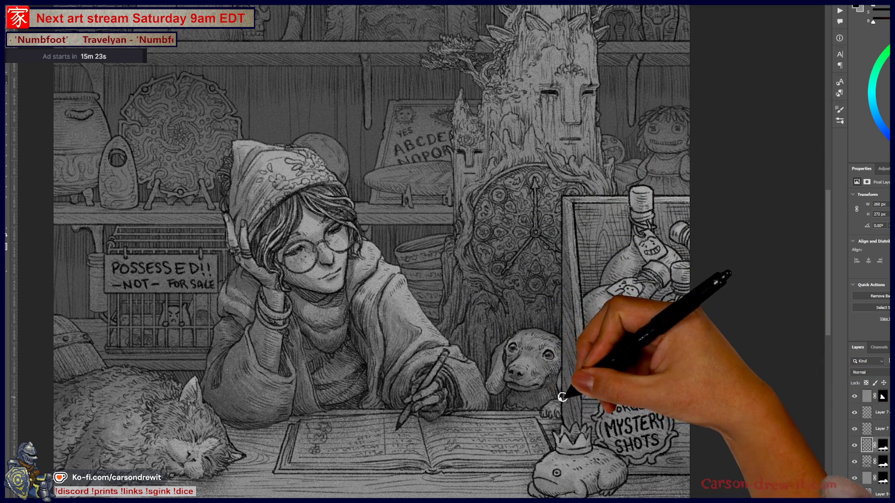
left_click_drag(544, 413, 541, 411)
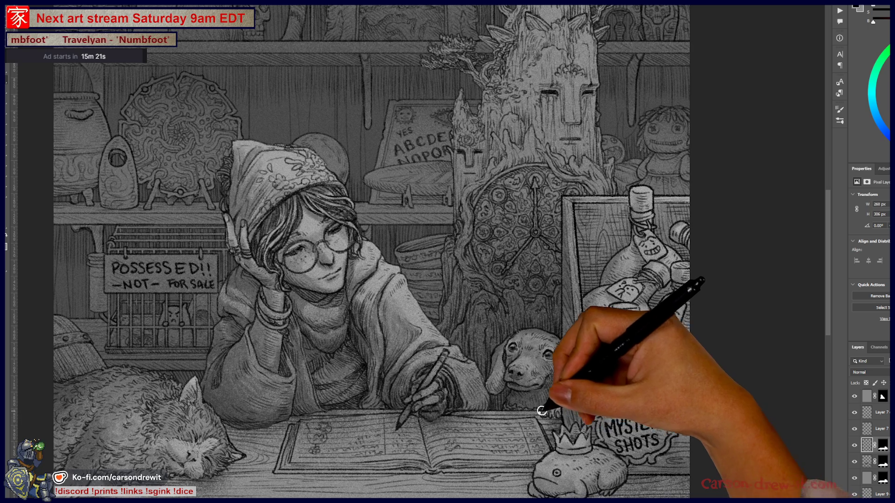
key("ctrl+comma")
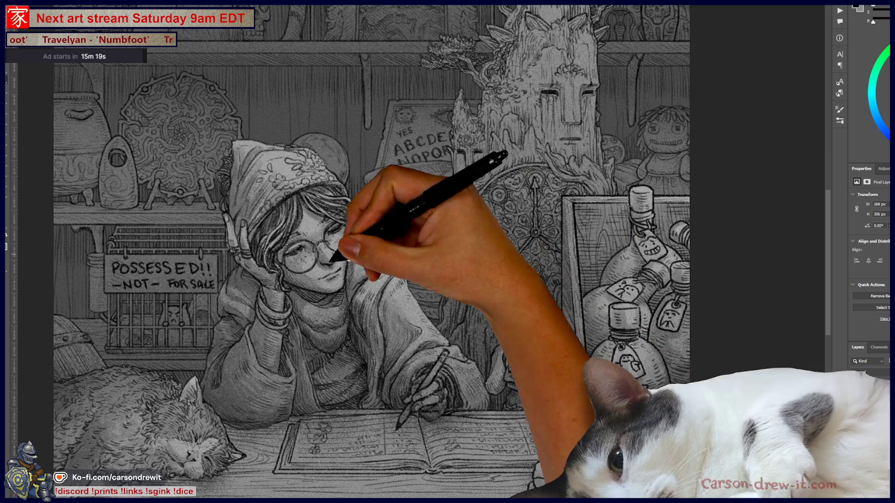
key("ctrl+comma")
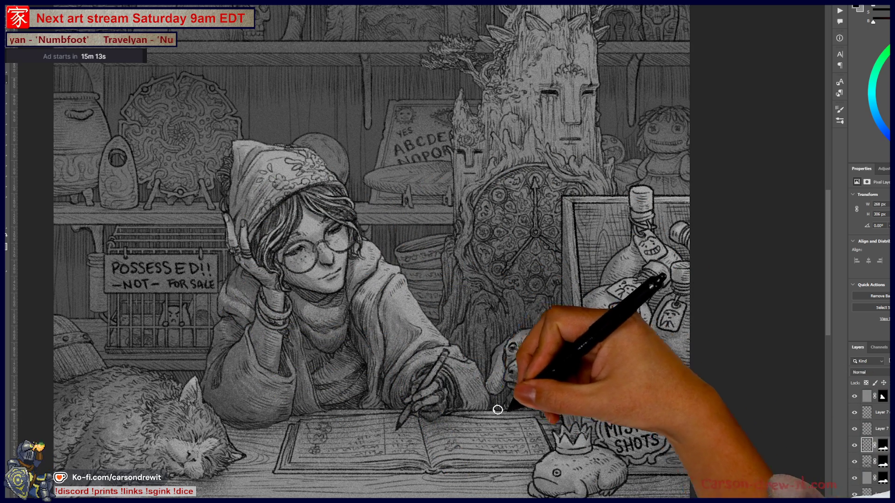
Step: Ink strokes around the girl's hand, the open book and the counter beside it
left_click_drag(508, 417, 512, 413)
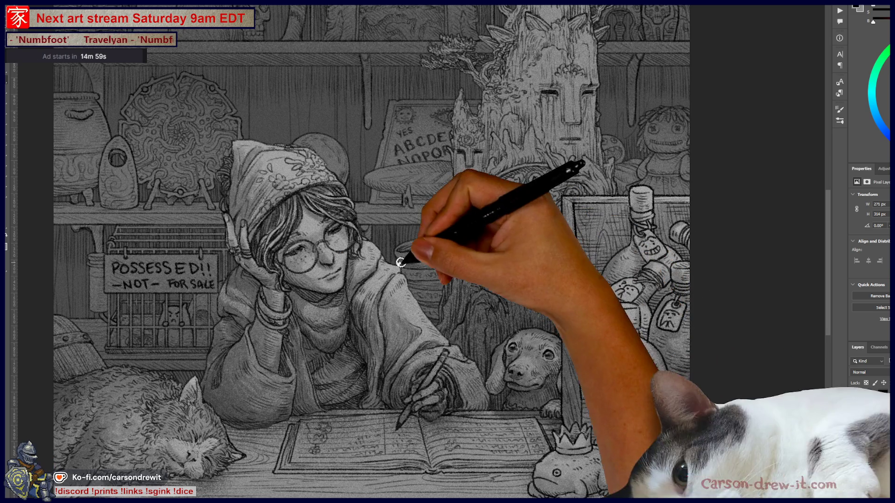
left_click_drag(435, 405, 419, 419)
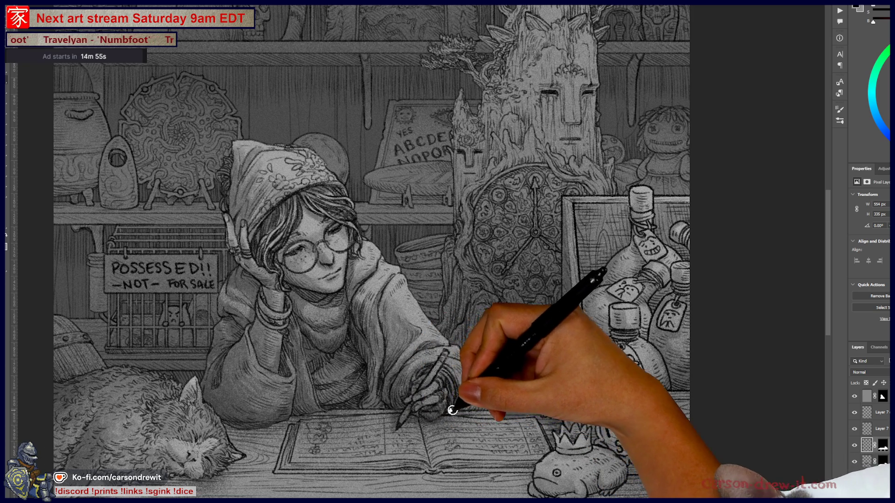
left_click_drag(392, 411, 359, 412)
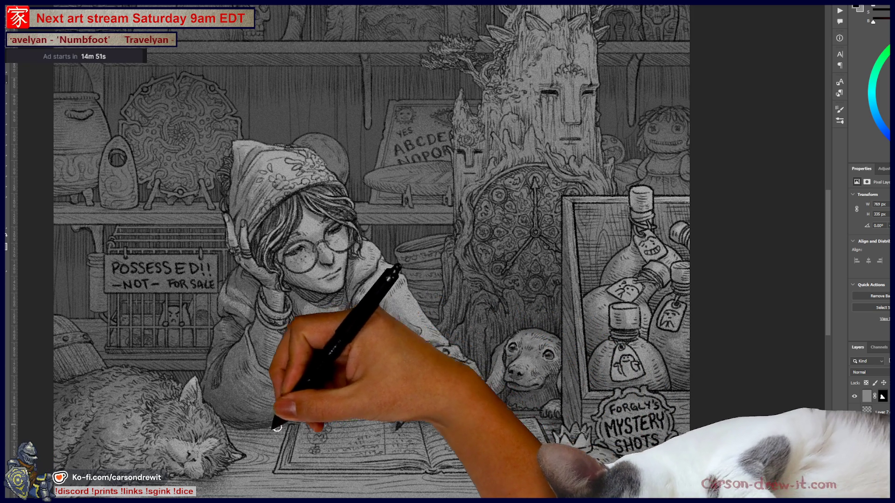
mouse_move(213, 424)
left_mouse_down()
mouse_move(279, 439)
mouse_move(324, 468)
left_mouse_up()
left_click_drag(424, 464, 444, 476)
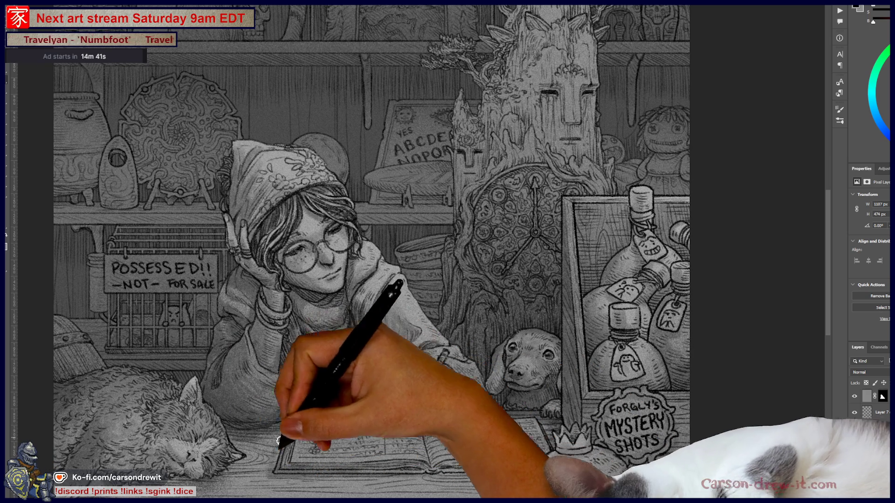
left_click_drag(276, 476, 281, 480)
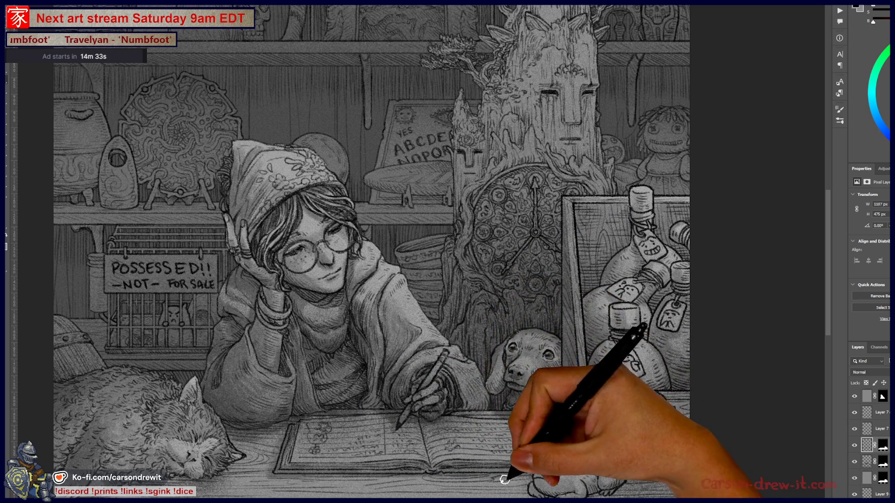
Step: Paint grey shading across the counter front from cat to frog, with a straight edge line
left_click_drag(498, 478, 430, 428)
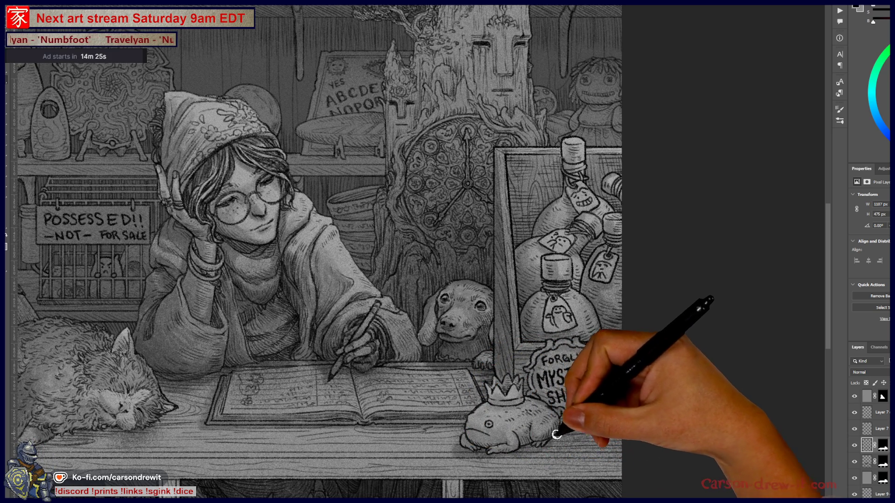
left_click_drag(556, 426, 601, 419)
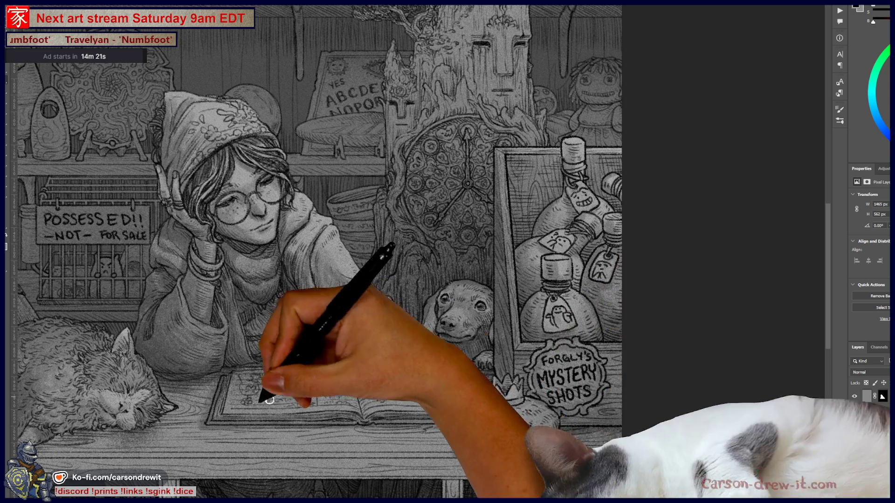
left_click_drag(238, 463, 421, 429)
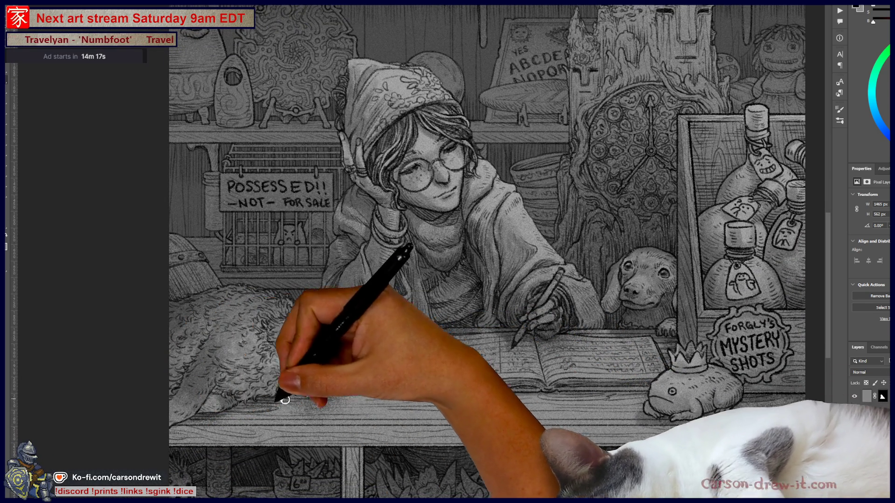
left_click_drag(350, 375, 555, 382)
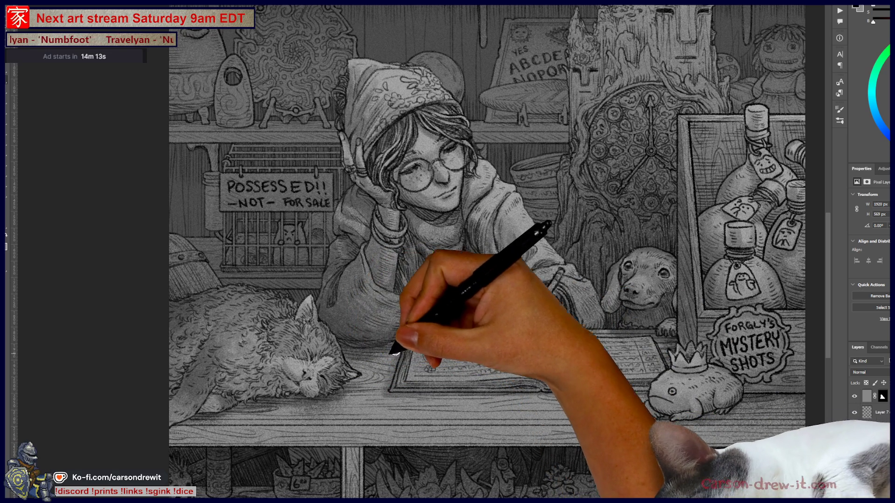
left_click_drag(435, 415, 326, 419)
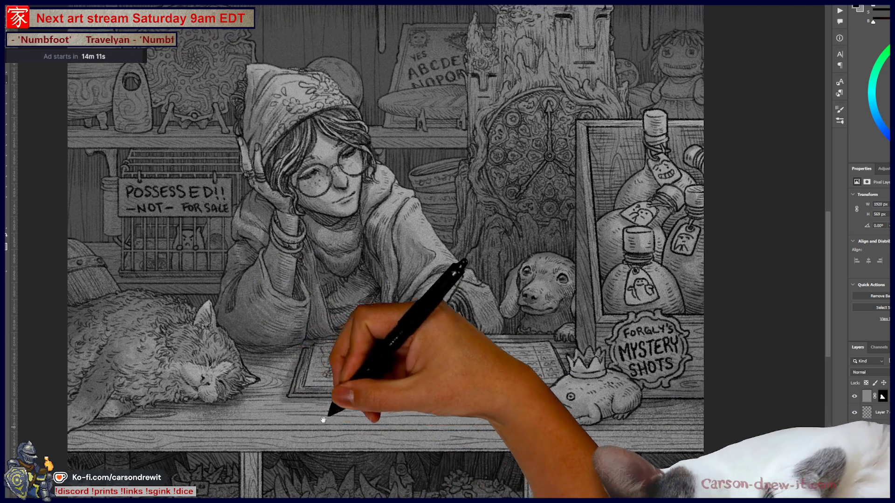
left_click(454, 442, "shift")
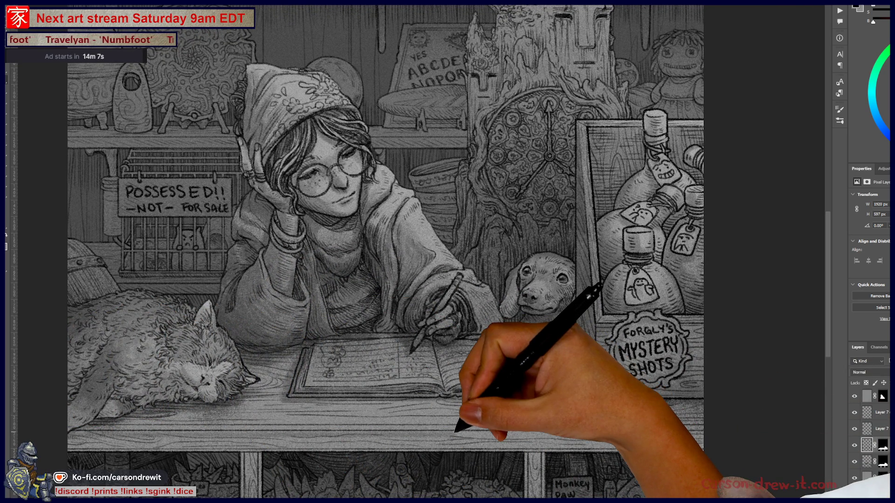
left_click_drag(457, 429, 464, 321)
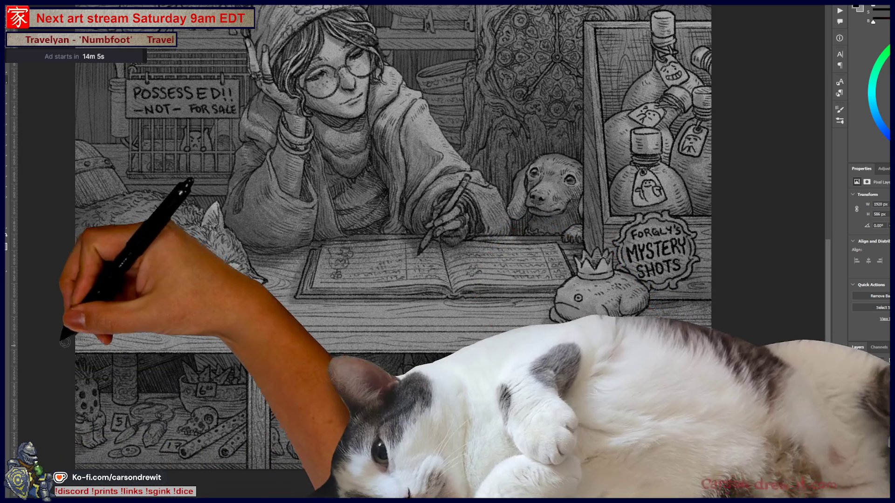
Step: Line the counter's front edge, compare book versions with undo/redo, then deselect and fit the view
left_click(229, 345, "shift")
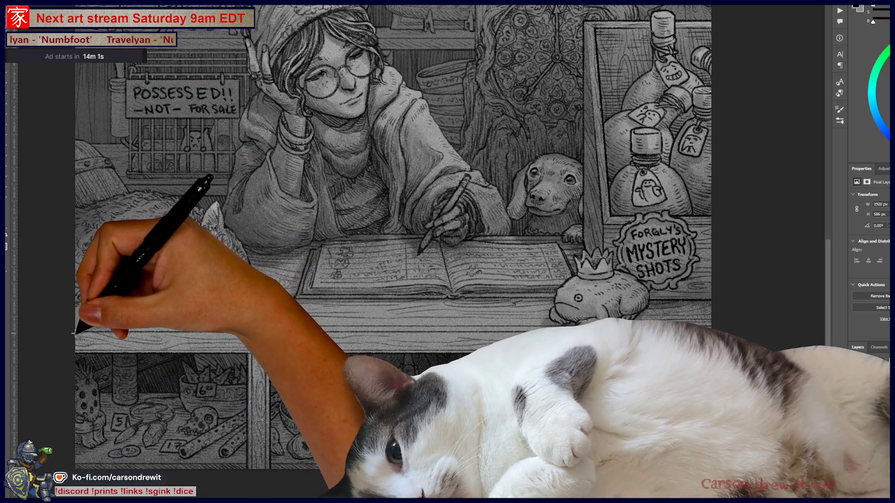
left_click_drag(76, 333, 330, 427)
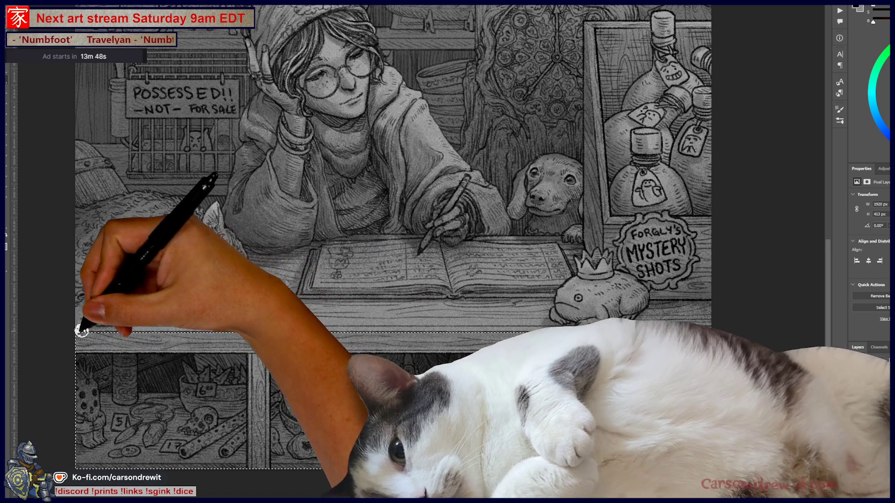
key("ctrl+z")
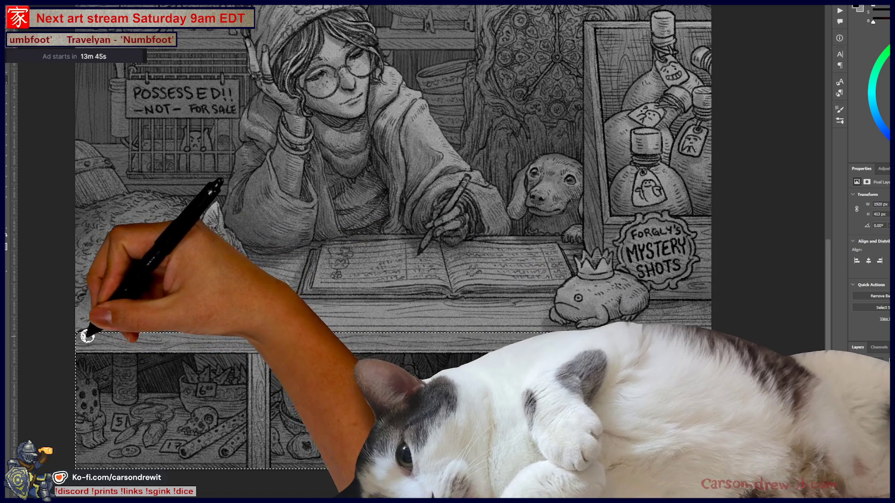
key("ctrl+z")
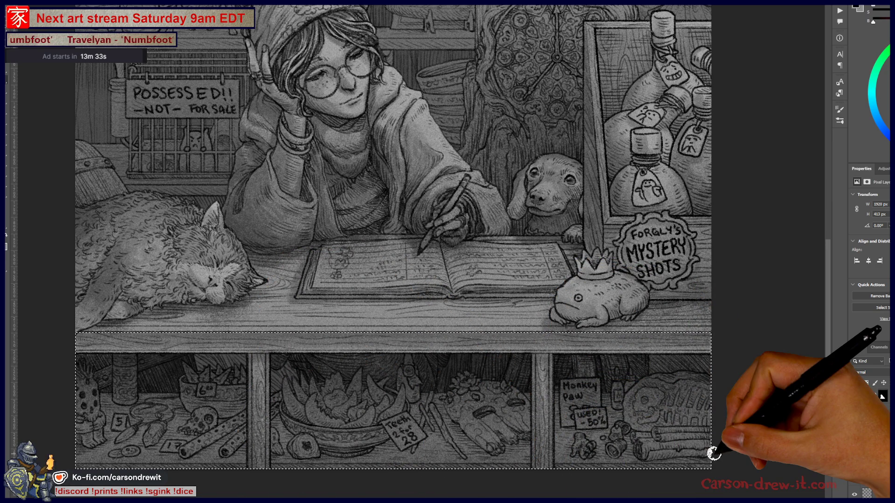
key("ctrl+d")
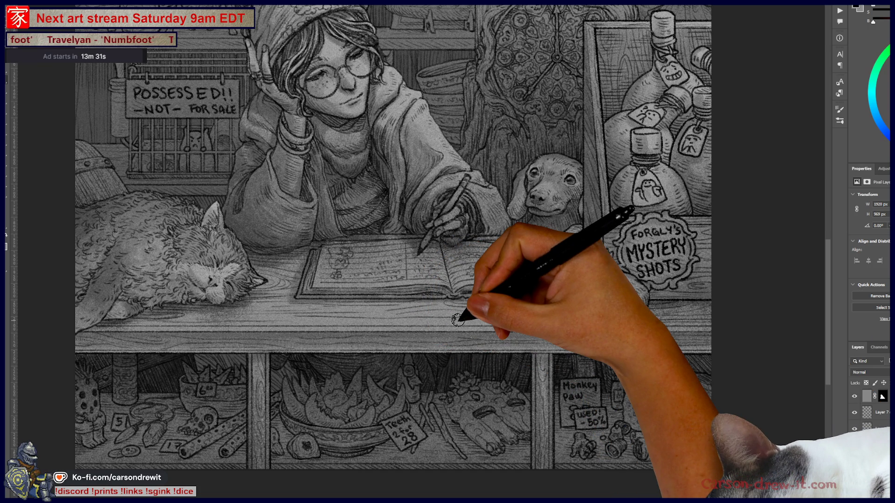
key("ctrl+0")
left_click_drag(470, 370, 436, 391)
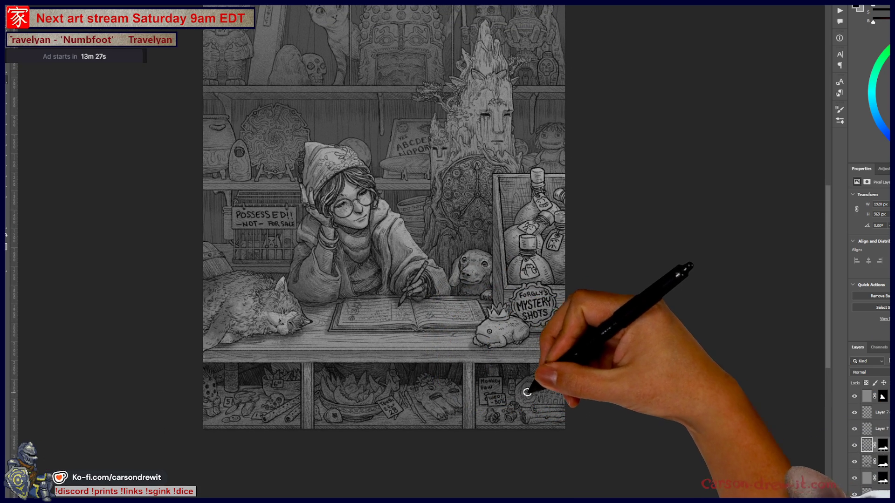
mouse_move(512, 403)
left_mouse_down()
mouse_move(554, 401)
mouse_move(494, 413)
left_mouse_up()
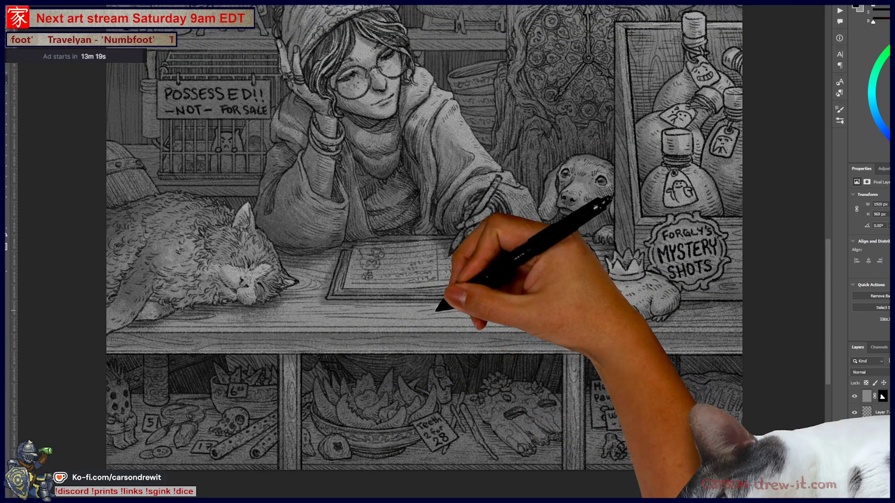
left_click_drag(494, 413, 420, 317)
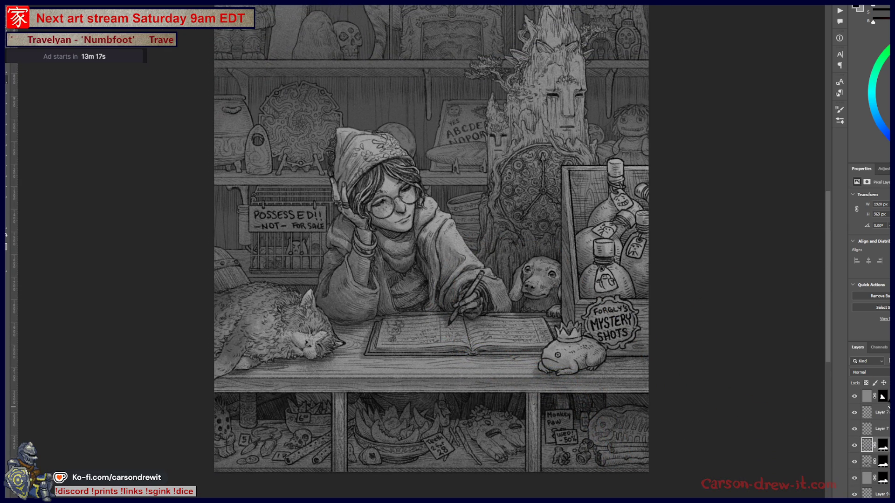
left_click_drag(441, 331, 460, 335)
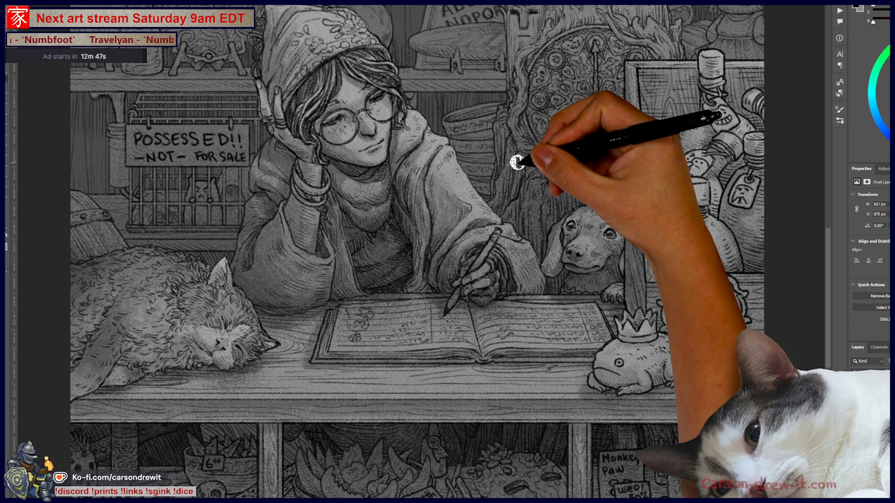
left_click_drag(575, 258, 603, 290)
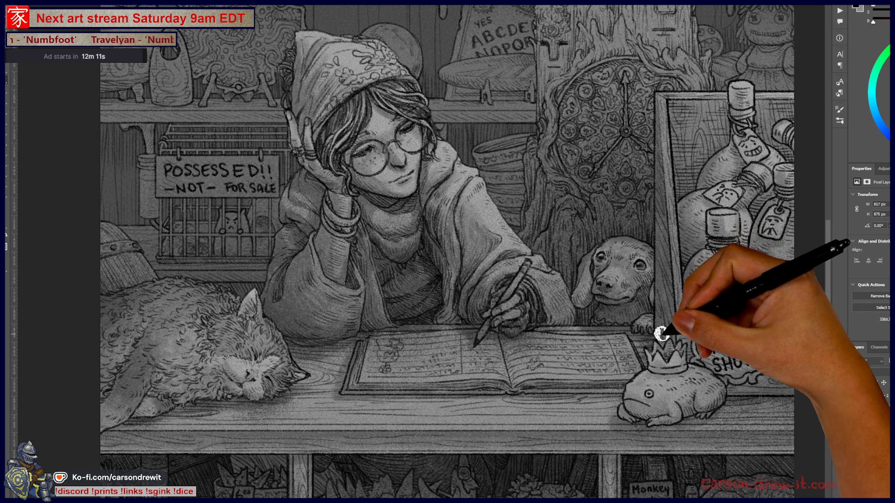
scroll(652, 331, "down", 3)
scroll(643, 363, "down", 3)
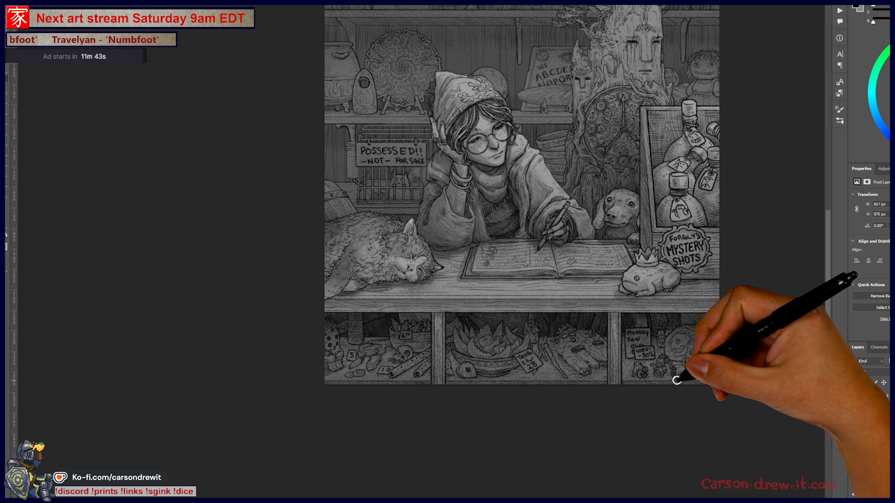
scroll(520, 225, "up", 1)
scroll(624, 279, "up", 1)
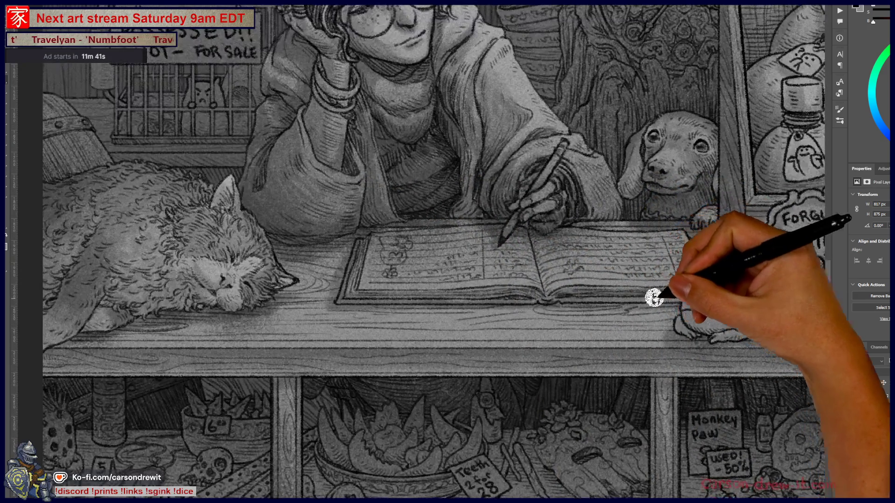
scroll(616, 345, "down", 3)
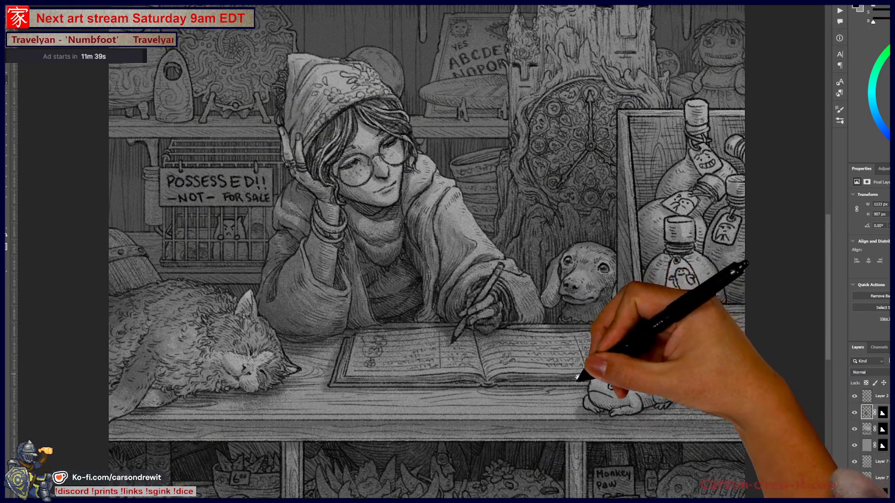
scroll(583, 368, "up", 2)
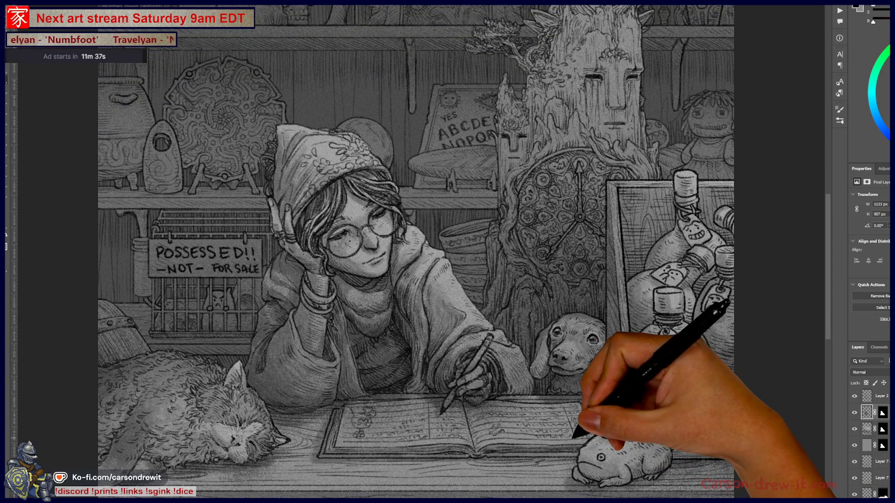
left_click_drag(569, 445, 566, 405)
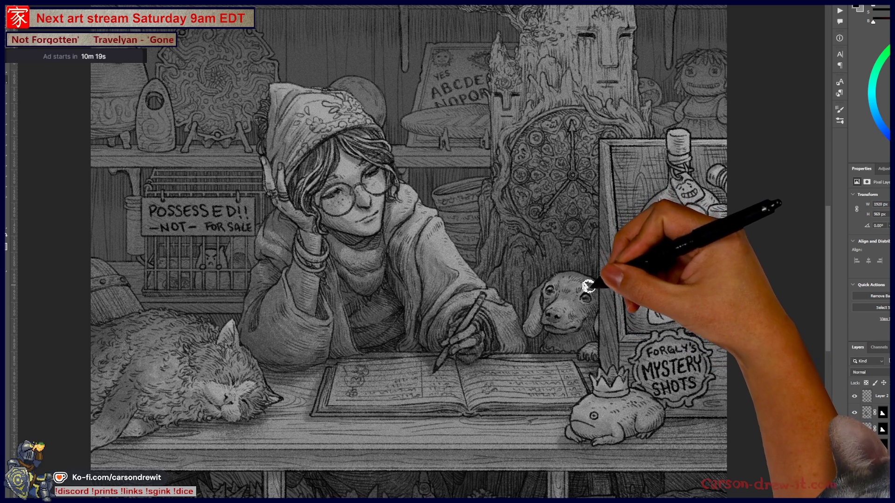
left_click_drag(585, 321, 597, 340)
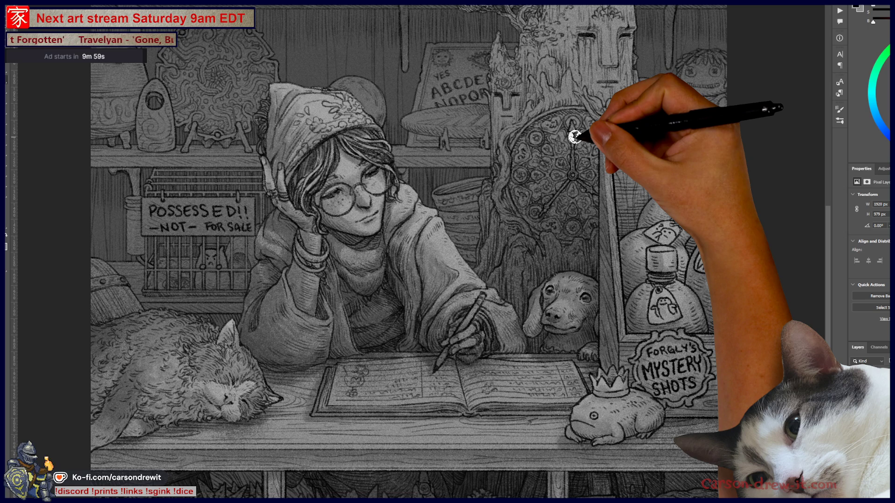
Step: Pan across the counter, cat and lower shelves, then zoom out to fit the whole illustration
left_click_drag(366, 326, 493, 268)
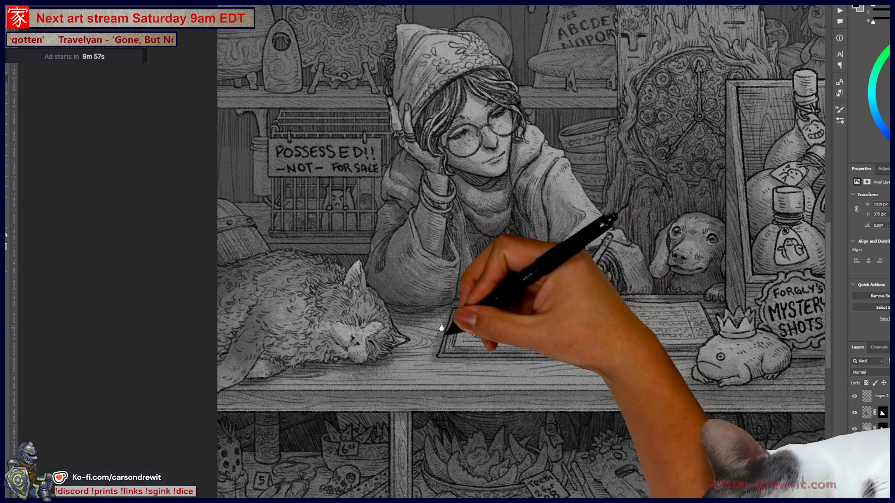
left_click_drag(439, 314, 475, 195)
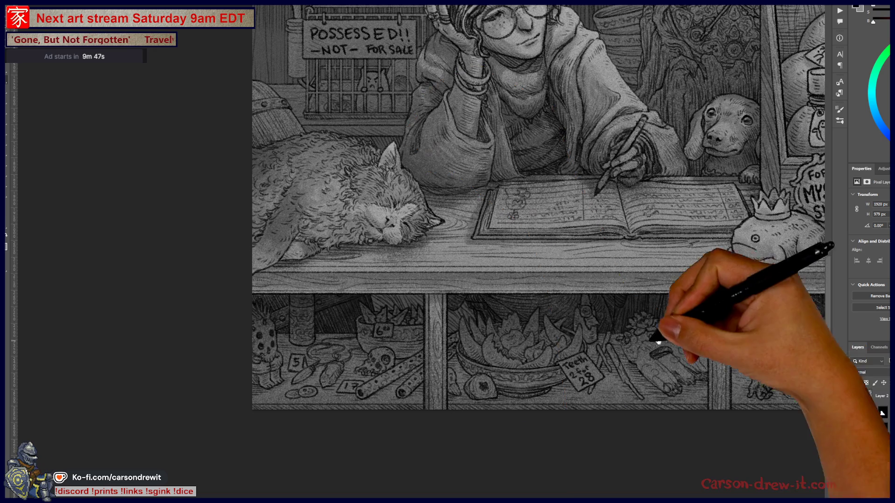
left_click_drag(660, 339, 570, 330)
key("ctrl+minus")
left_click_drag(650, 389, 632, 410)
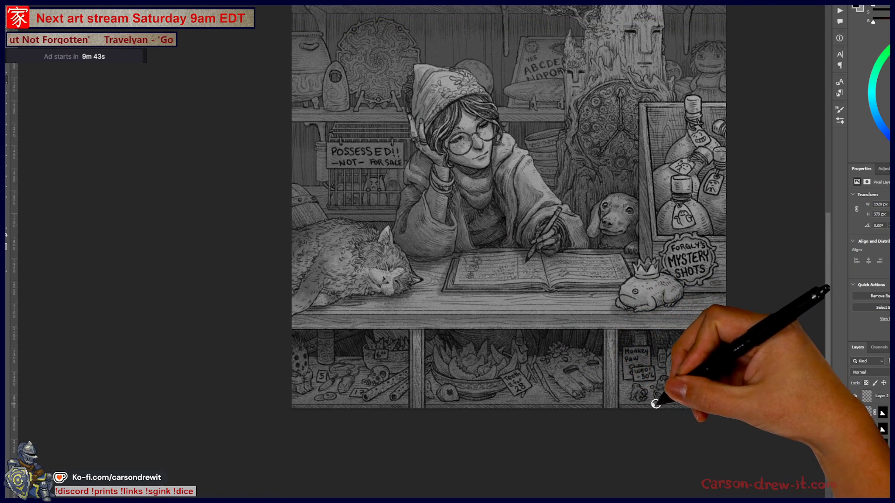
scroll(657, 398, "up", 2)
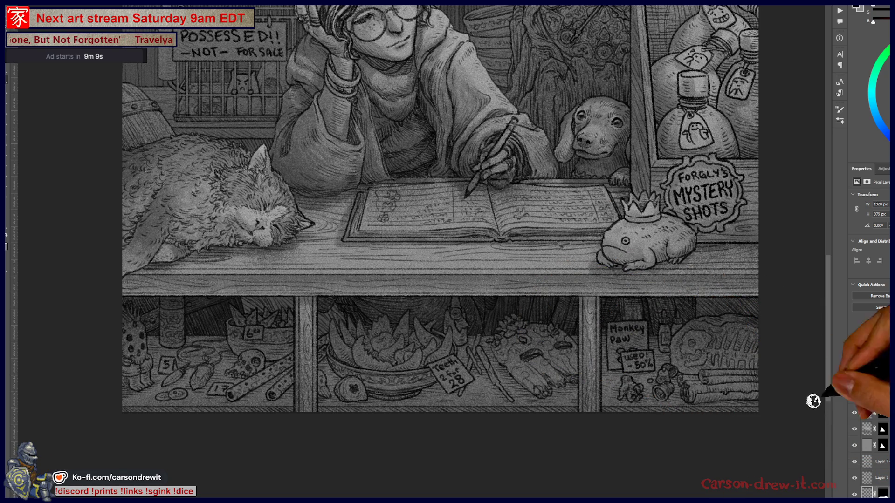
Step: Select a layer lower in the Layers panel and add a black Hide All mask to it
scroll(872, 443, "down", 2)
scroll(872, 442, "down", 2)
scroll(871, 443, "down", 2)
scroll(871, 443, "down", 2)
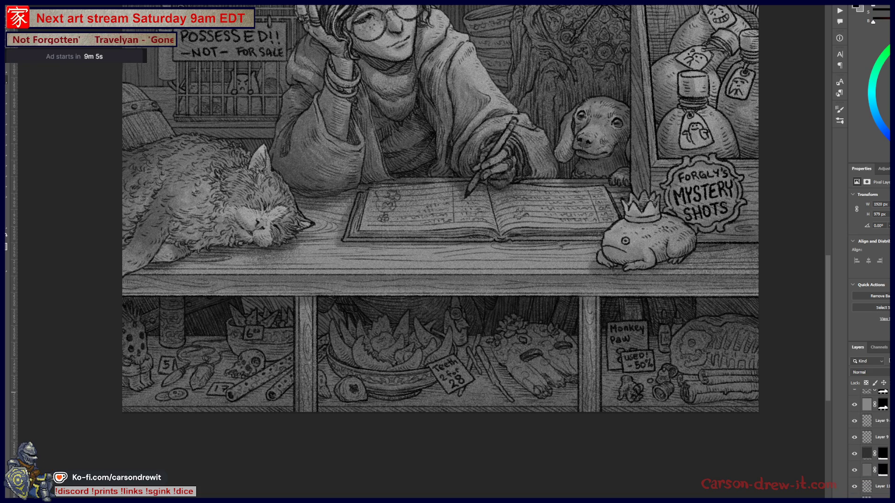
left_click(867, 454)
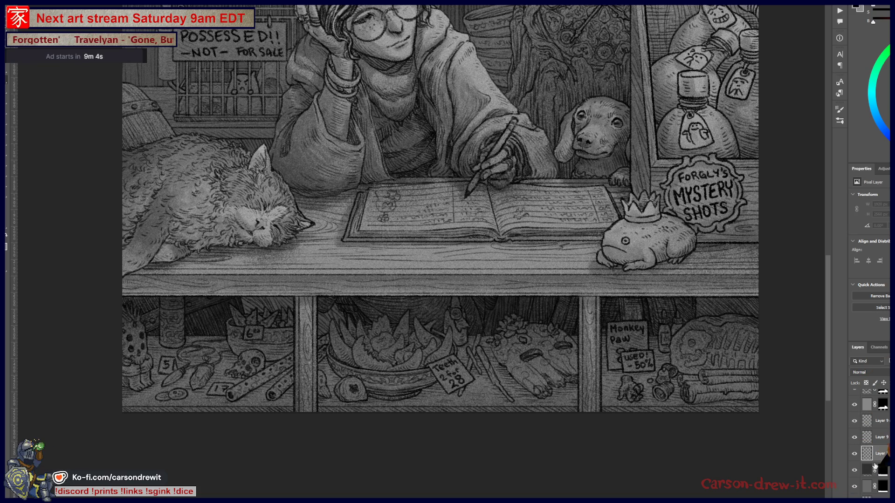
key("ctrl+shift+m")
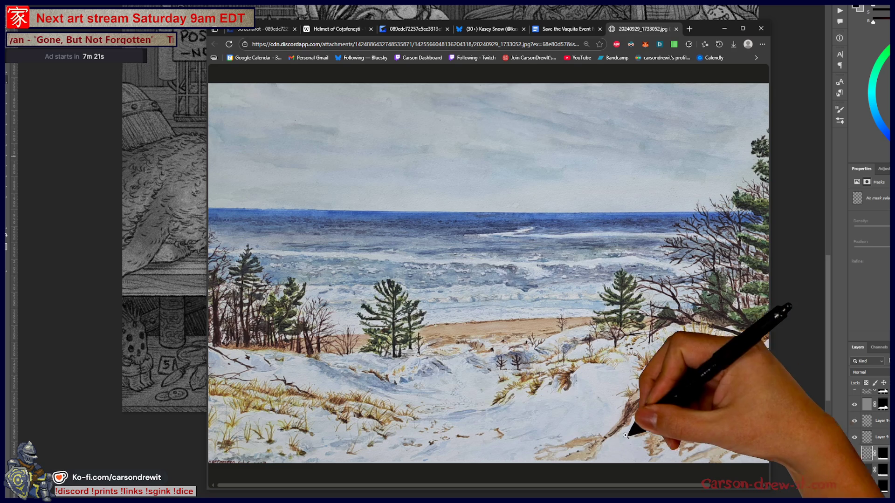
Step: Zoom into the watercolour's lower dunes, return to full view, and pull the Bluesky tab into its own window
left_click(689, 411)
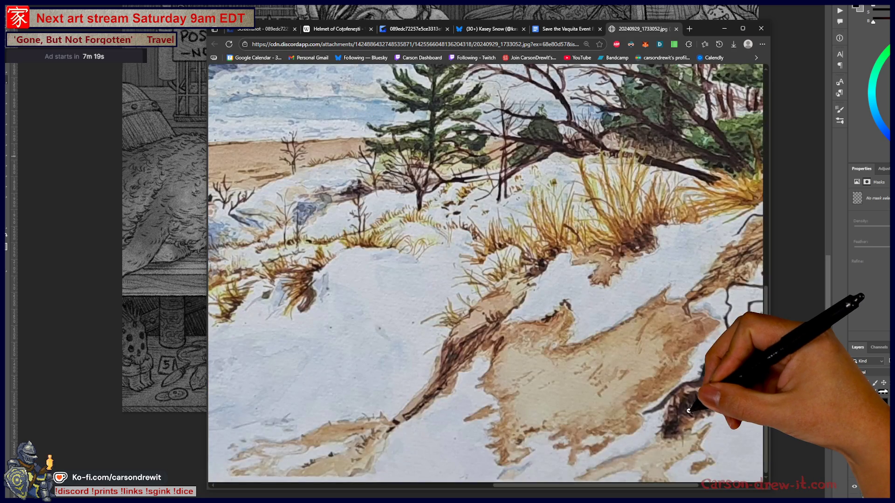
scroll(689, 411, "up", 3)
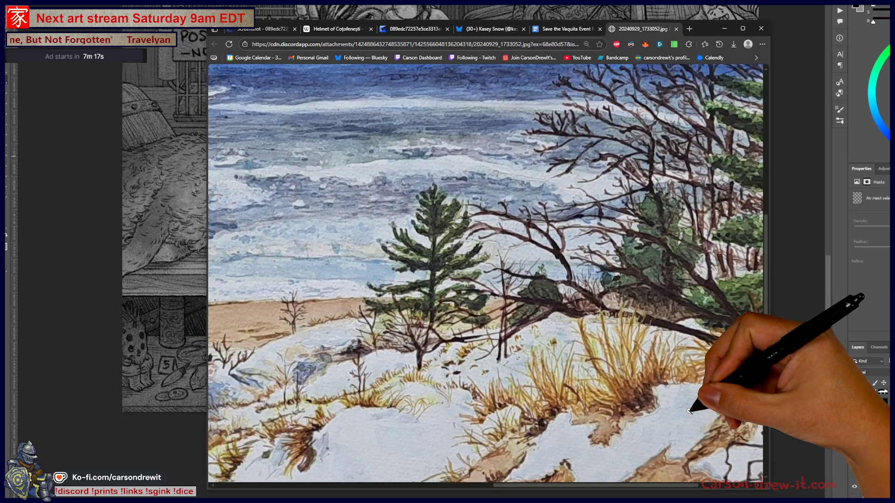
left_click(582, 412)
left_click(329, 433)
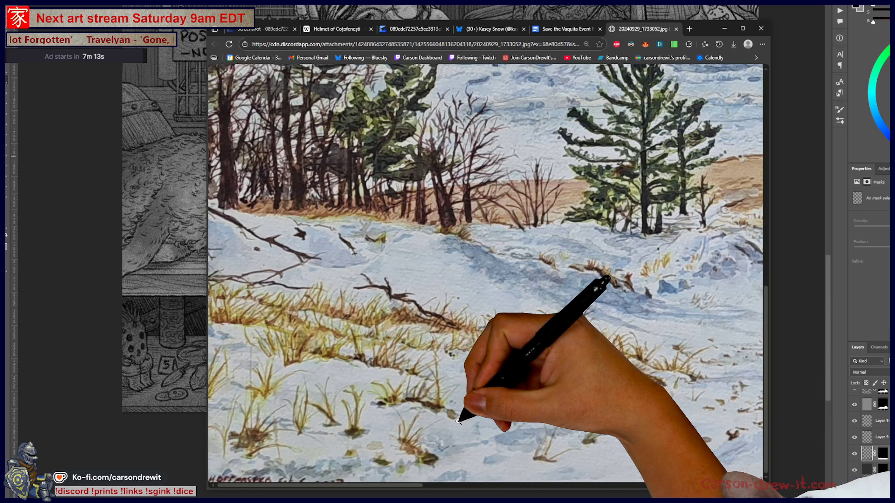
left_click(459, 421)
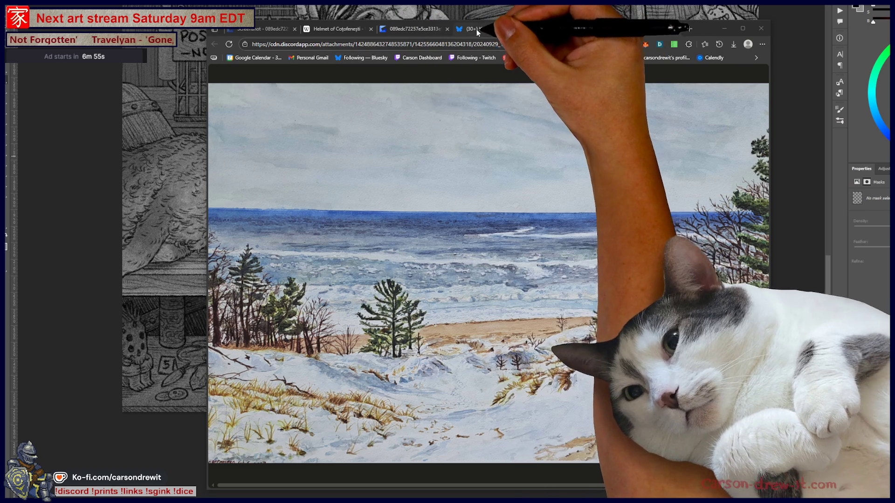
left_click_drag(474, 30, 789, 110)
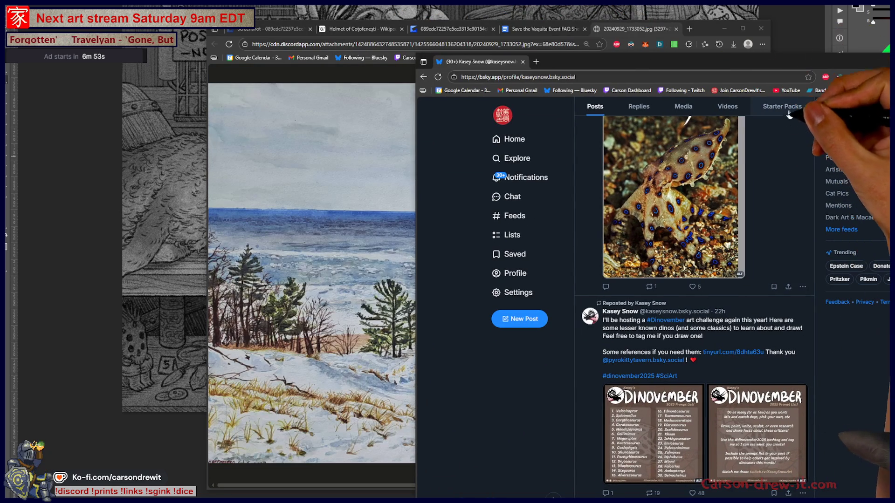
Step: Search Bluesky for the artist's handle, open the first matching profile, and enlarge its window
left_click(841, 117)
type("troop")
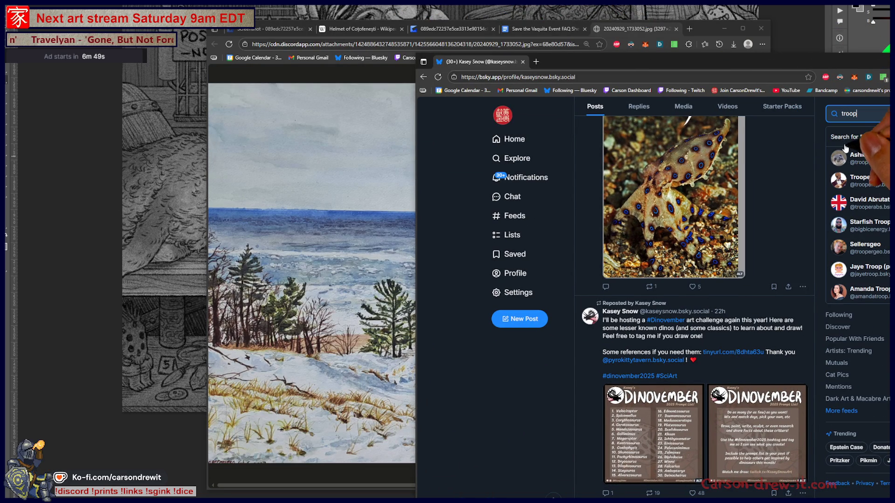
left_click(849, 158)
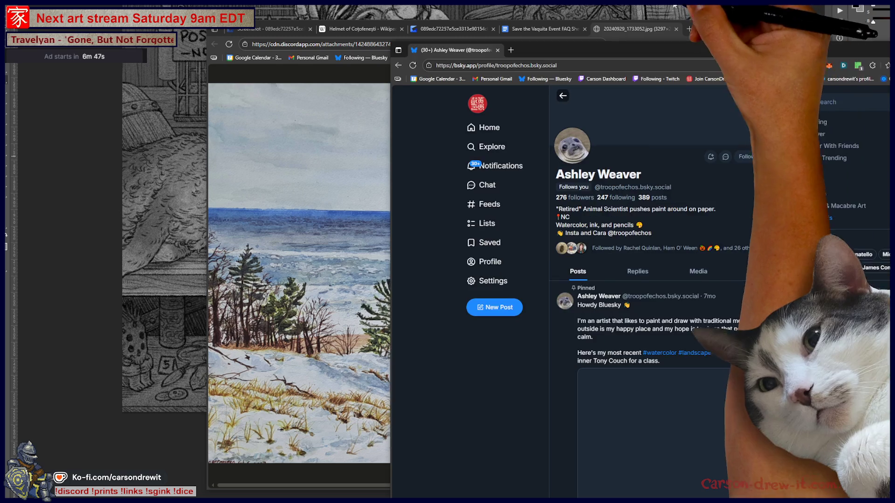
left_click_drag(764, 71, 680, 13)
Step: View the pinned snowy barn watercolour full size, then close it and return to the profile
scroll(631, 322, "down", 2)
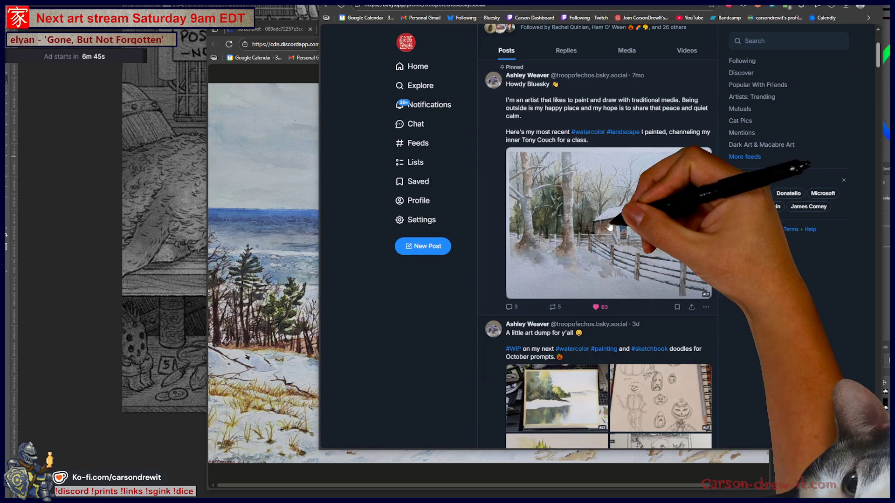
left_click(637, 201)
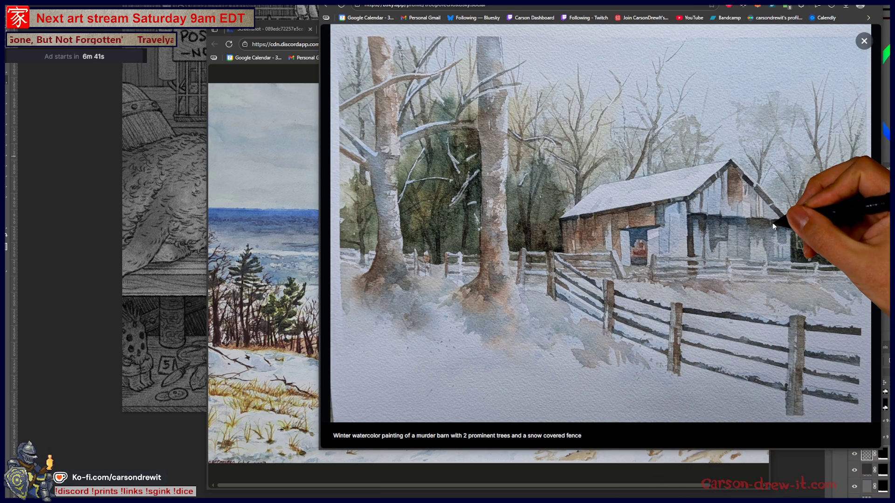
left_click(858, 44)
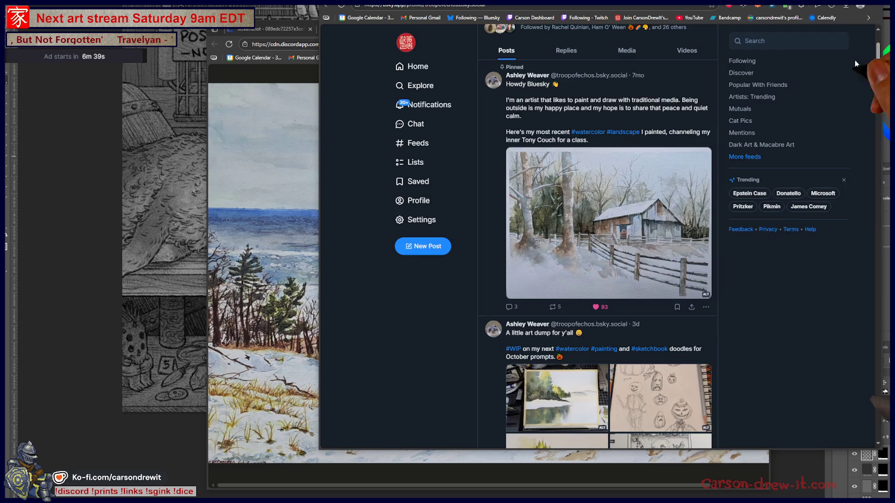
scroll(606, 233, "down", 5)
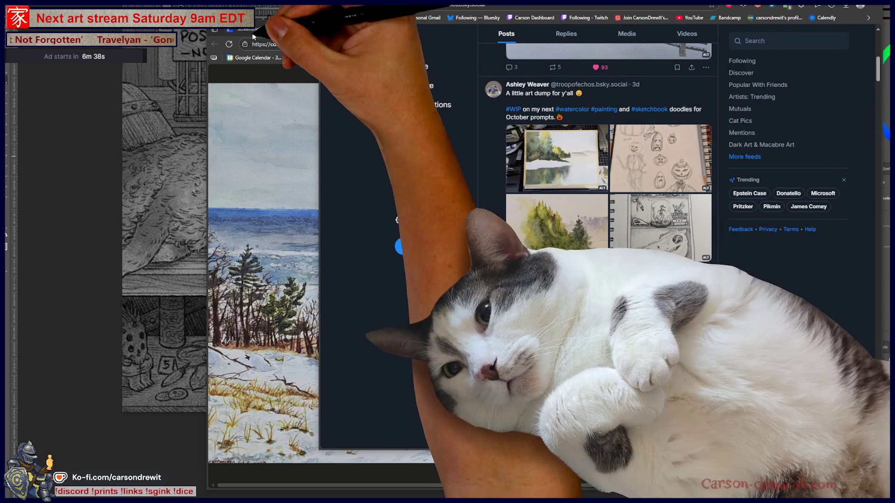
key("alt+Tab")
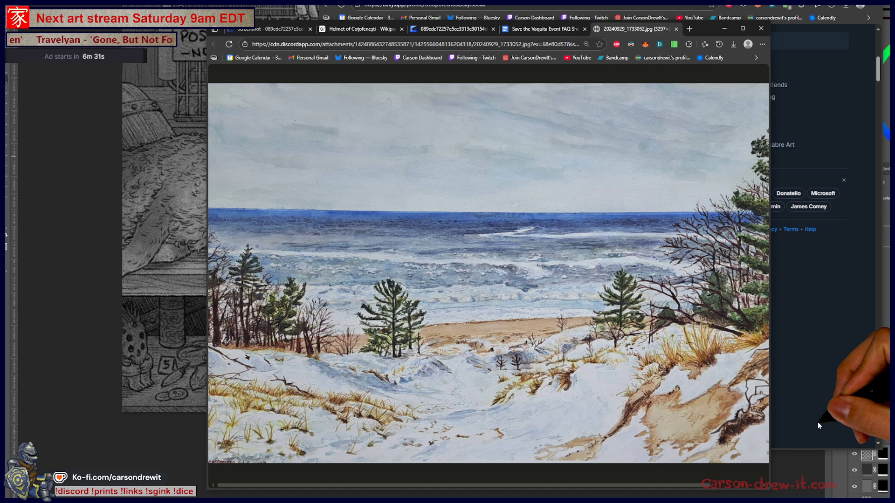
left_click(818, 422)
Step: Scroll down and view the misty mountain forest watercolour full size
scroll(597, 264, "down", 5)
scroll(615, 242, "down", 6)
left_click(619, 229)
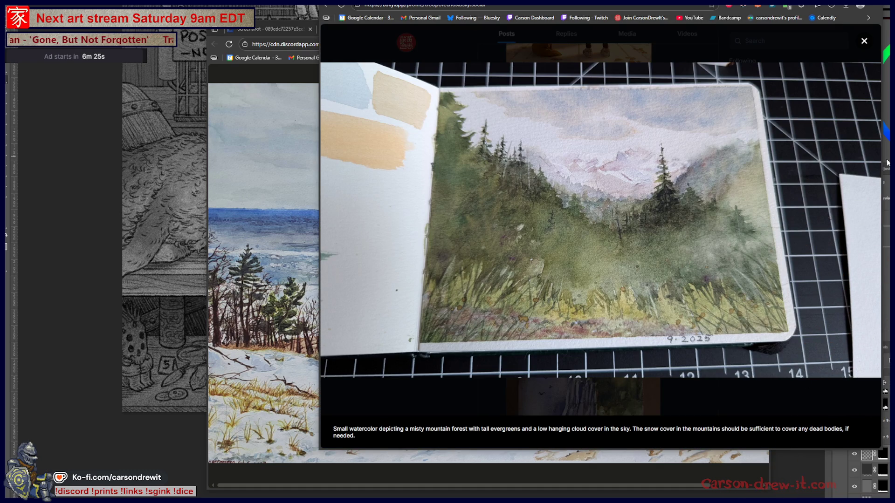
left_click(834, 399)
Step: Scroll further and view the four-panel house planning classwork image full size
scroll(746, 292, "down", 5)
scroll(747, 295, "down", 5)
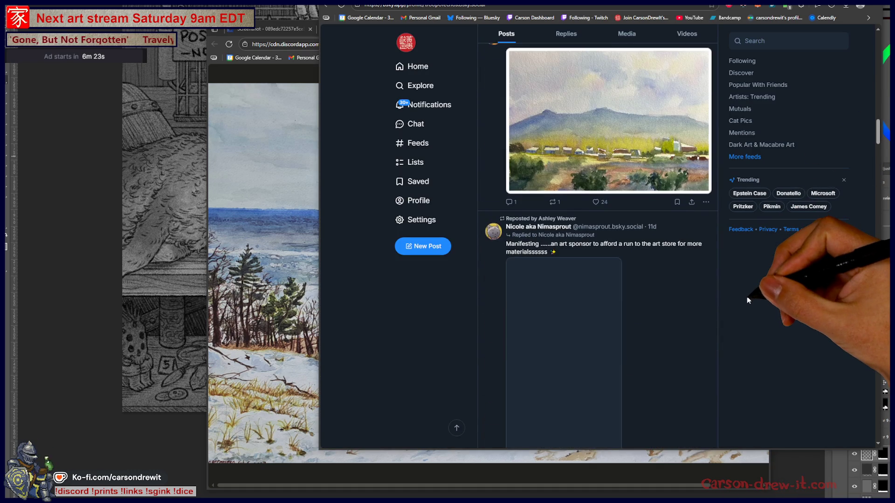
scroll(747, 299, "down", 4)
scroll(749, 302, "down", 5)
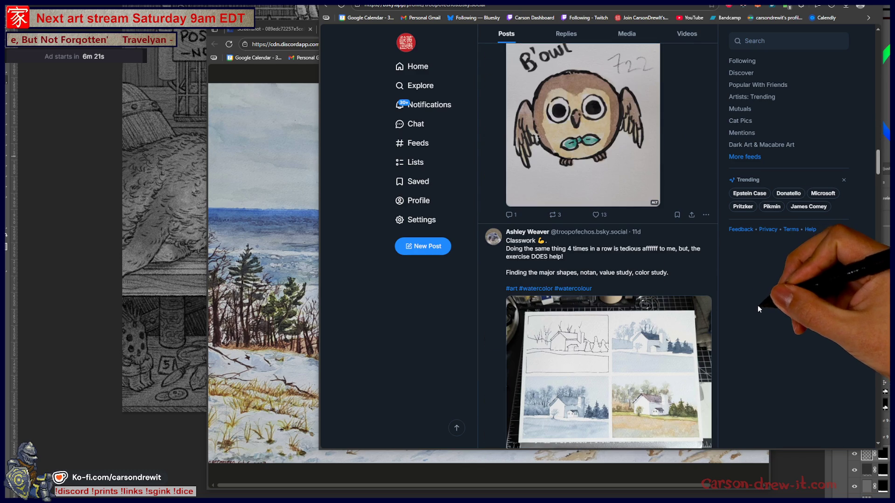
scroll(757, 304, "down", 4)
scroll(757, 304, "down", 2)
left_click(659, 135)
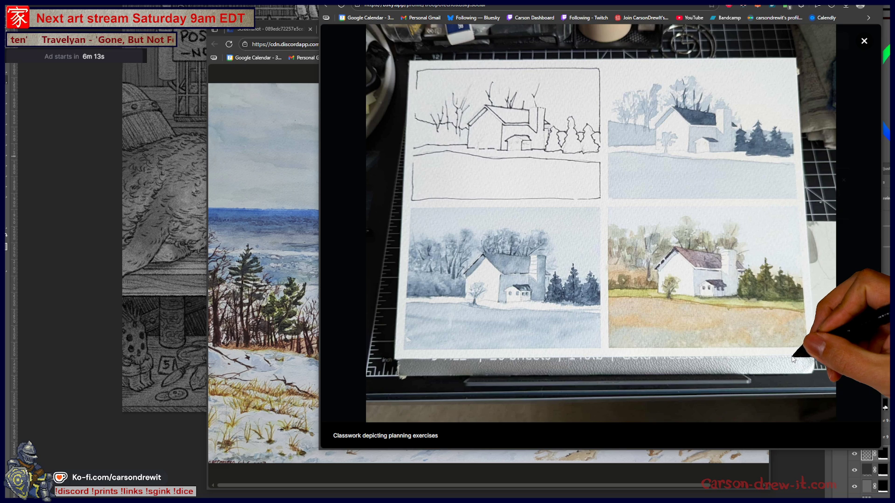
left_click(847, 399)
scroll(782, 368, "down", 5)
Step: Filter the profile to Media posts and view the sheep meadow watercolour full size
scroll(782, 368, "down", 5)
left_click(629, 36)
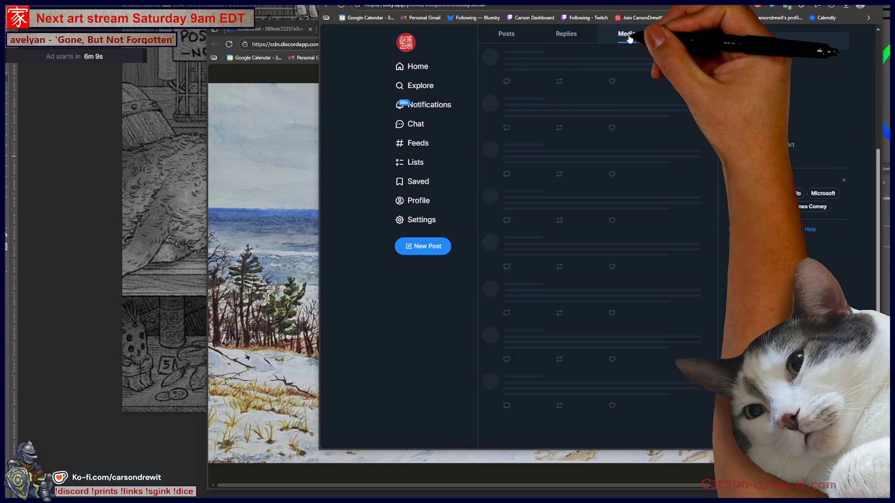
scroll(702, 265, "down", 5)
scroll(701, 271, "down", 5)
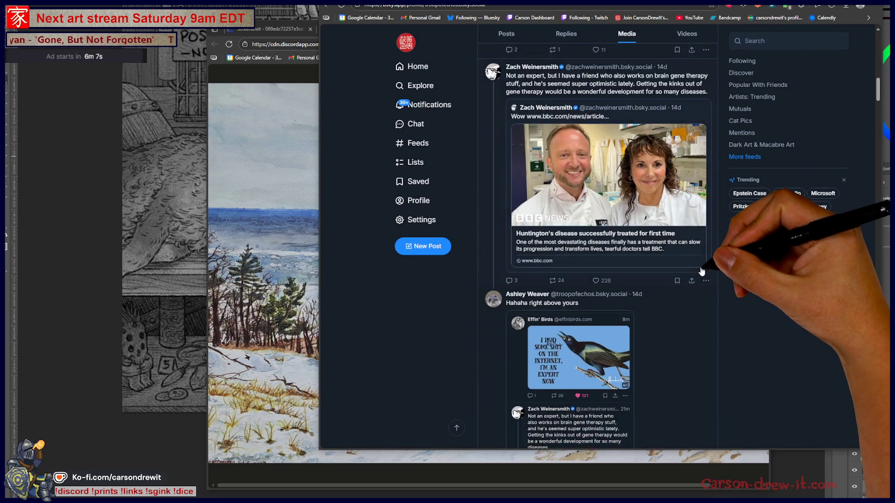
scroll(701, 271, "down", 5)
scroll(699, 276, "down", 5)
scroll(741, 292, "down", 2)
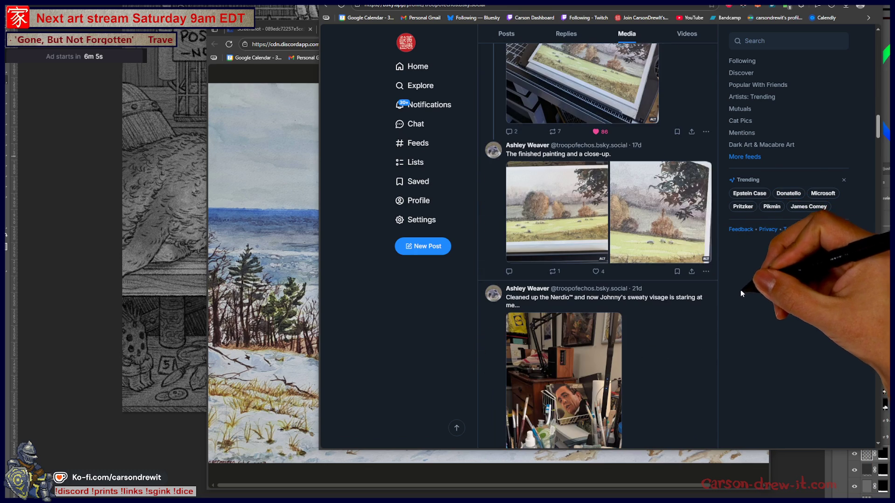
left_click(513, 207)
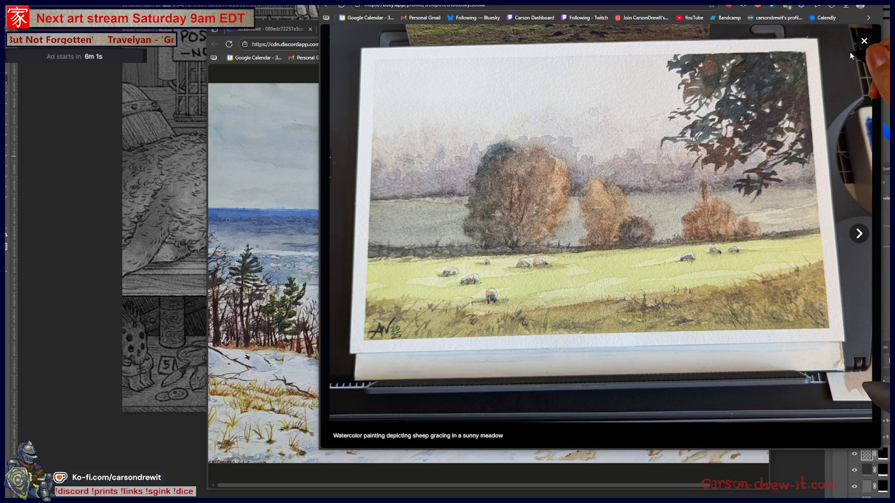
left_click(865, 42)
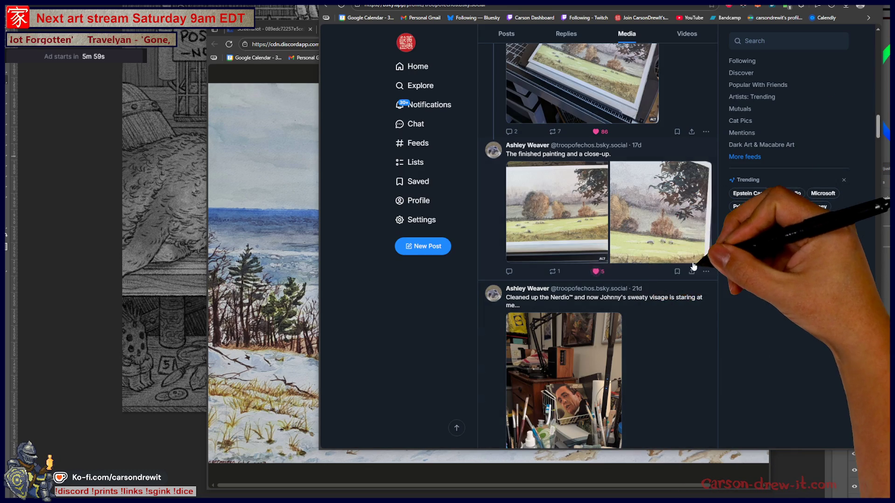
Step: Scroll down the media feed and view the mountain watercolour full size
scroll(699, 273, "down", 3)
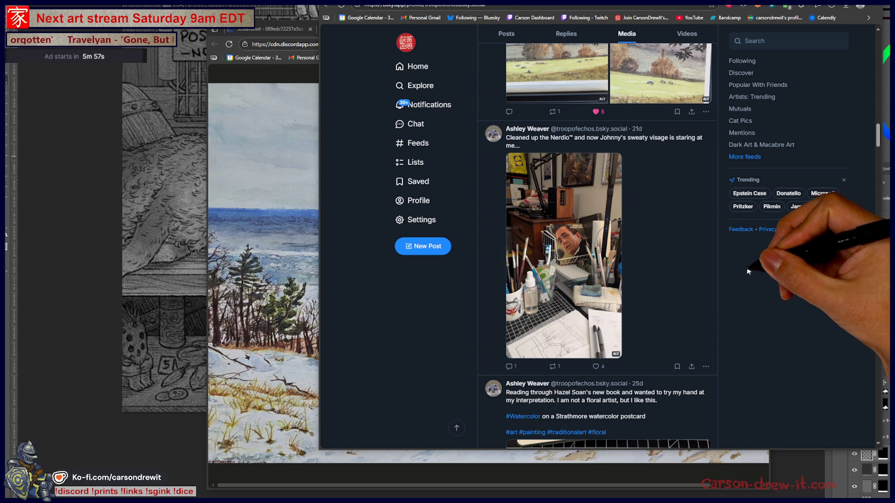
scroll(744, 275, "down", 5)
scroll(742, 278, "down", 5)
scroll(737, 286, "down", 3)
scroll(732, 294, "down", 5)
scroll(730, 296, "down", 5)
scroll(728, 303, "down", 4)
scroll(726, 298, "up", 5)
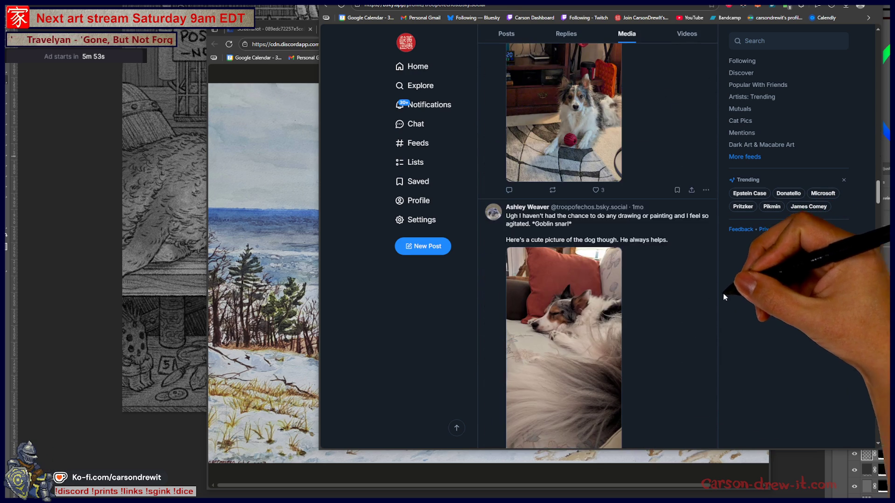
scroll(741, 289, "down", 5)
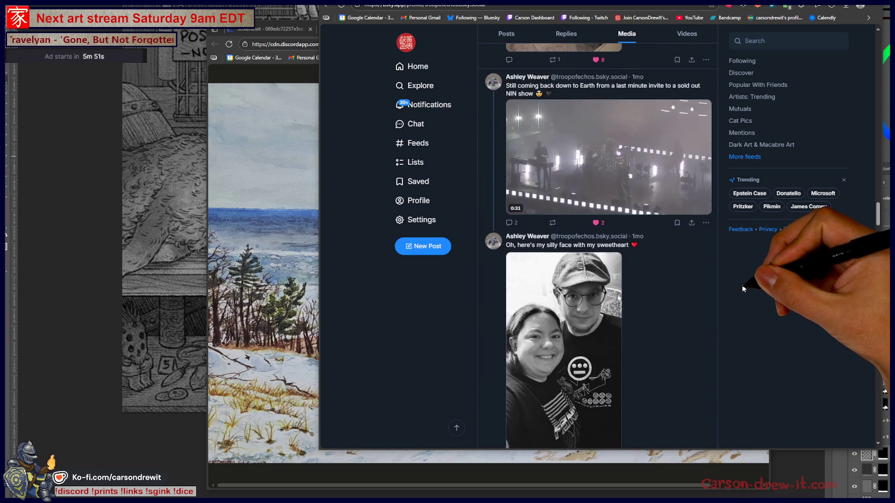
scroll(743, 289, "down", 5)
scroll(740, 296, "down", 5)
scroll(736, 299, "down", 2)
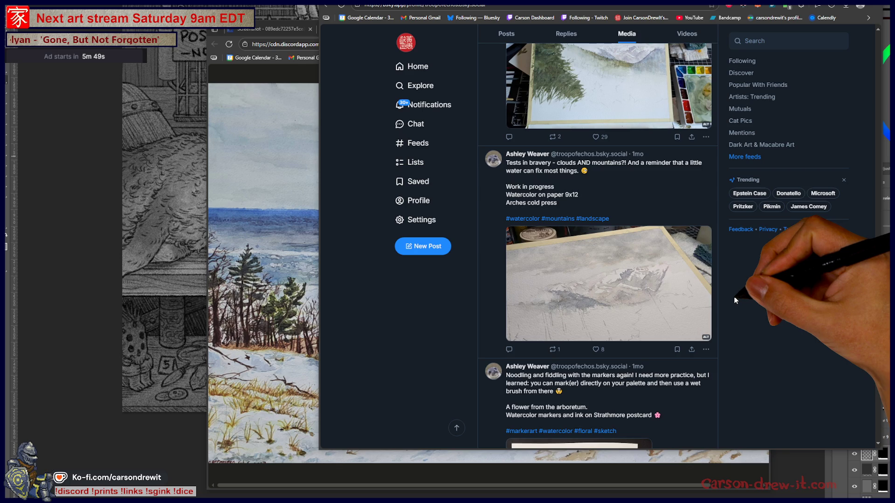
scroll(735, 301, "up", 3)
left_click(595, 246)
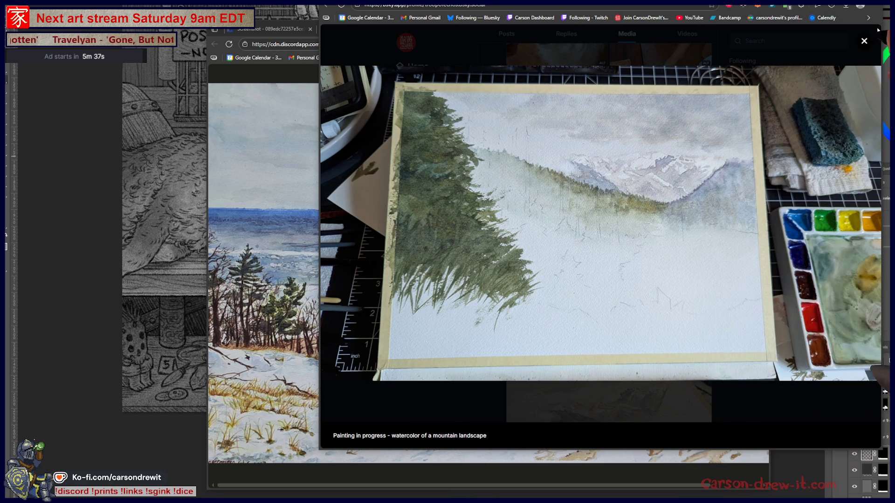
left_click(864, 40)
Step: Scroll much further down and open the snow-covered forest watercolour full size
scroll(663, 238, "down", 5)
scroll(663, 238, "down", 8)
scroll(663, 238, "down", 8)
scroll(663, 238, "down", 3)
scroll(663, 238, "down", 5)
scroll(663, 240, "down", 5)
scroll(664, 247, "down", 4)
scroll(664, 248, "down", 4)
scroll(666, 250, "down", 4)
scroll(667, 251, "down", 5)
scroll(669, 253, "down", 5)
scroll(671, 253, "down", 5)
scroll(674, 255, "down", 5)
scroll(678, 256, "down", 4)
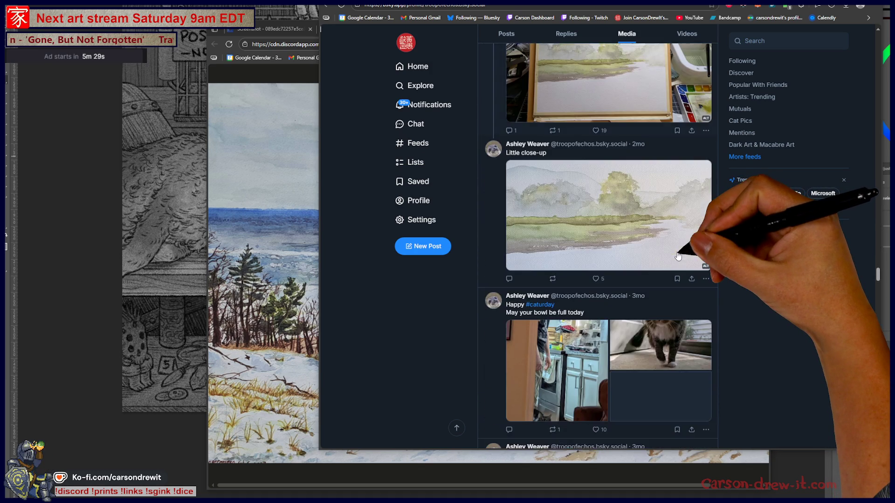
scroll(685, 261, "down", 5)
scroll(697, 273, "down", 6)
scroll(702, 279, "up", 5)
scroll(705, 283, "down", 1)
scroll(704, 283, "down", 8)
left_click(583, 263)
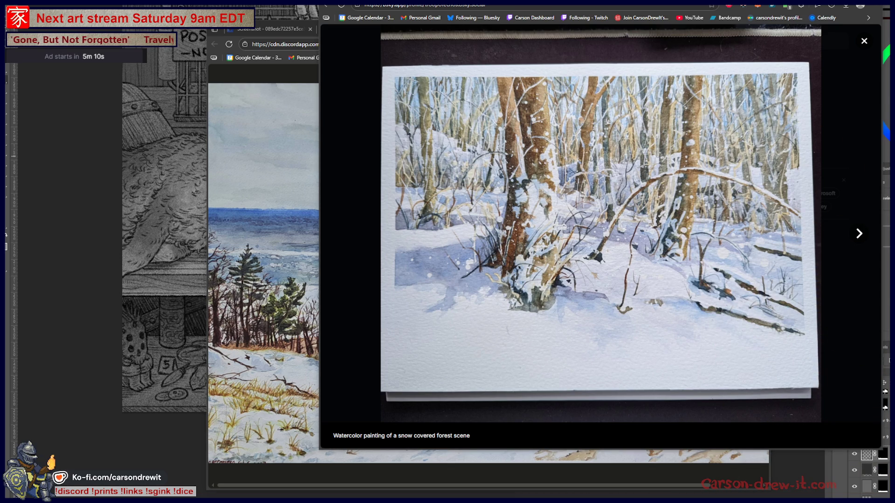
Step: View the other snowy woods watercolour full size, then bring the curiosity-shop drawing back to front
left_click(842, 155)
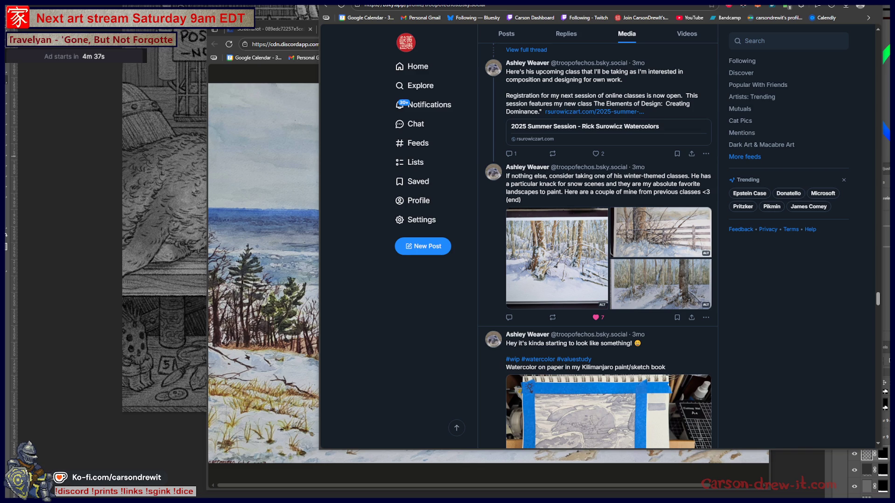
scroll(602, 205, "down", 1)
left_click(661, 241)
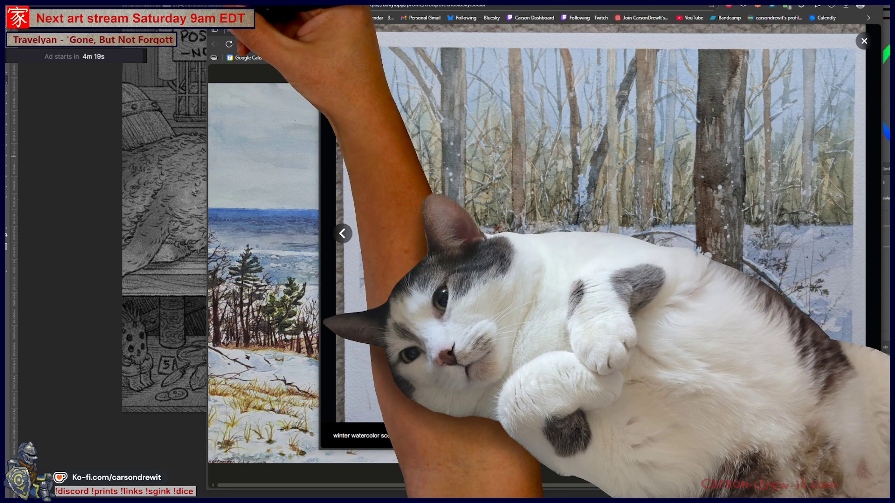
left_click(279, 29)
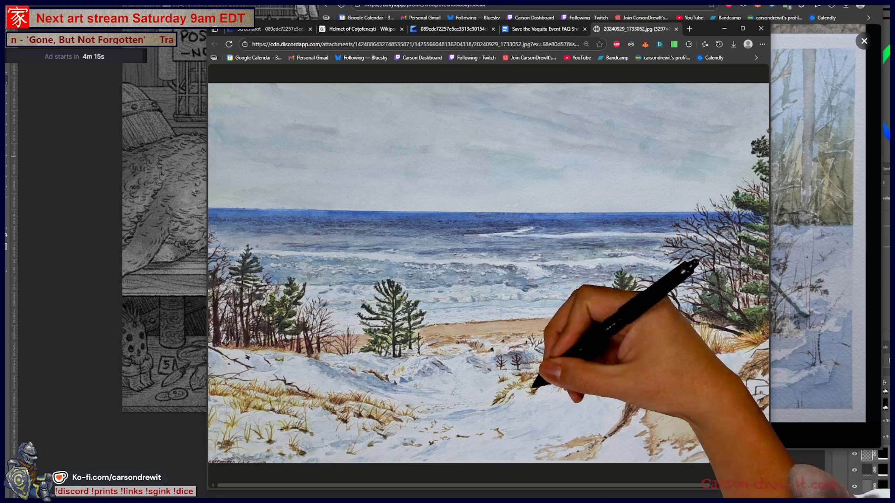
left_click(180, 420)
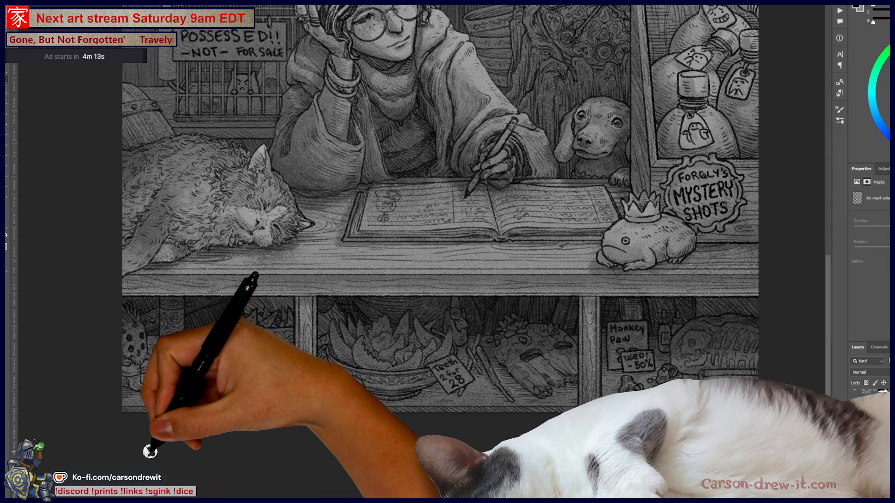
Step: Switch to the CarsonArtwork folder and open TheGuardian_360_alt.png in Photos
scroll(513, 414, "up", 2)
scroll(545, 409, "up", 2)
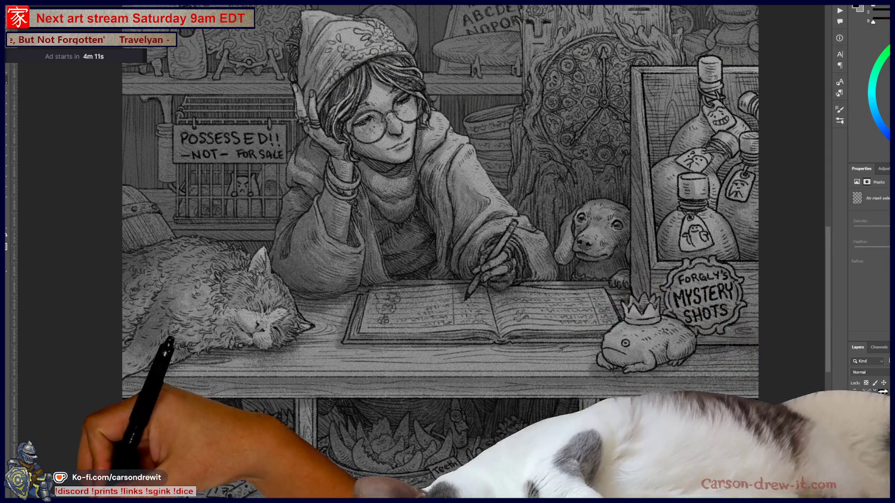
key("alt+Tab")
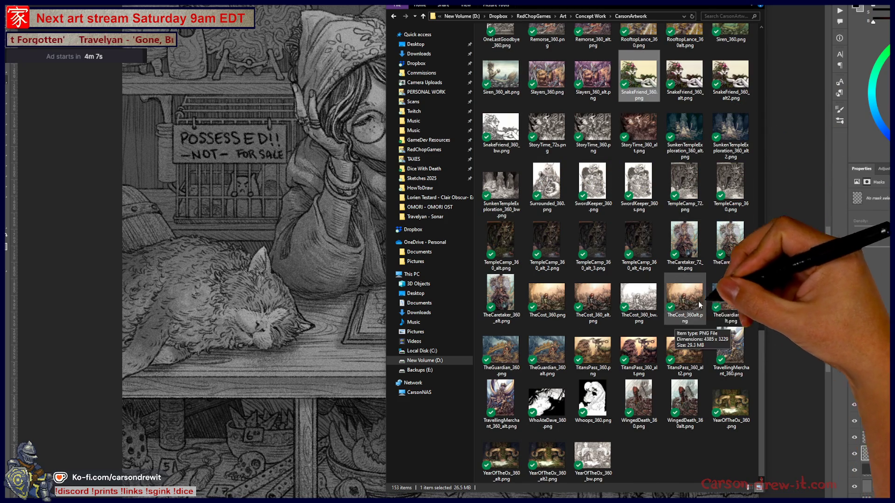
left_click(551, 347)
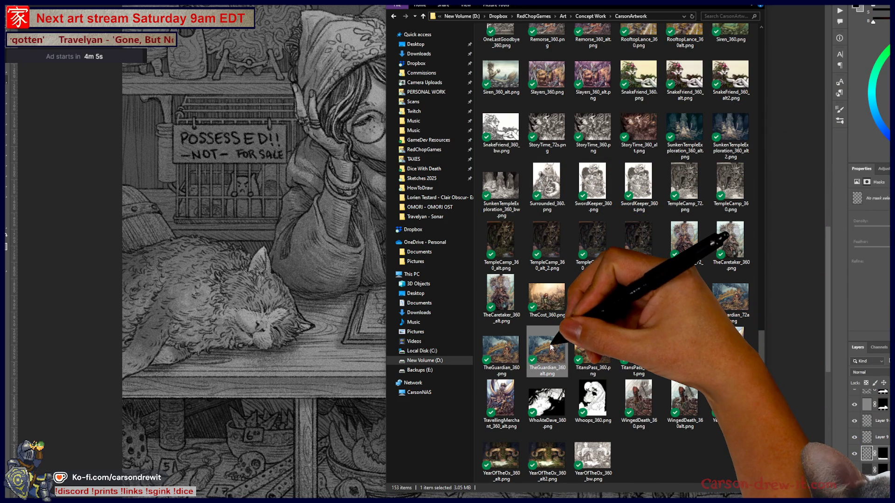
double_click(551, 347)
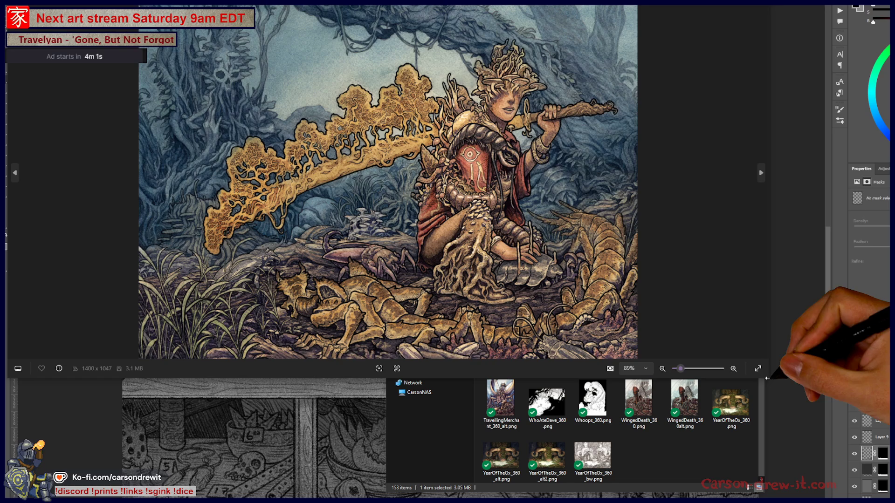
Step: Resize the Photos window to show the image at 100%, then open YearOfTheOx_360_alt2.png
left_click_drag(769, 373, 875, 468)
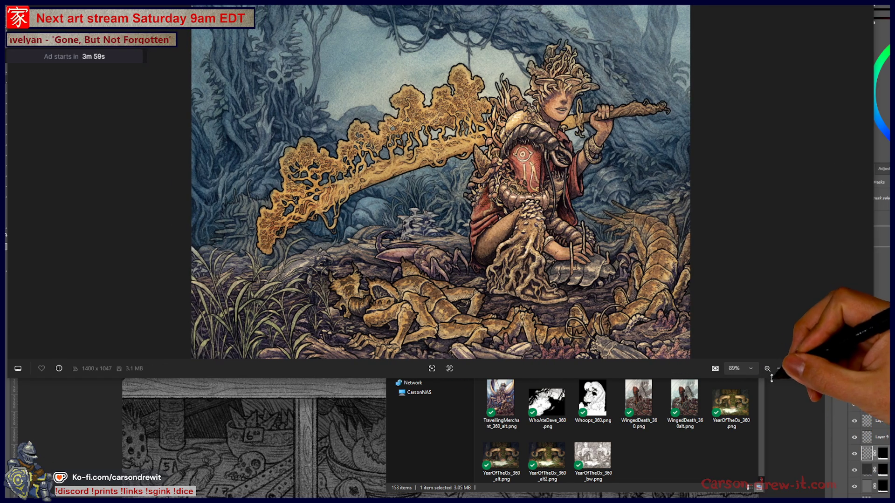
left_click_drag(774, 379, 796, 491)
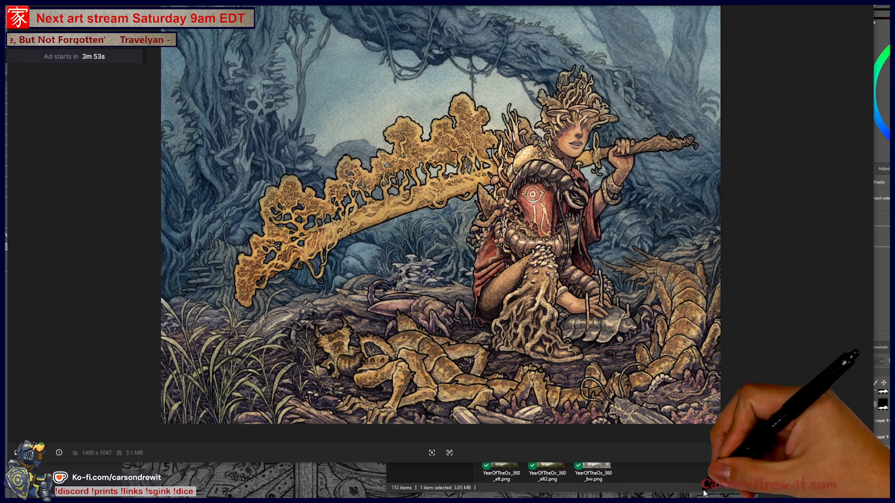
left_click(691, 487)
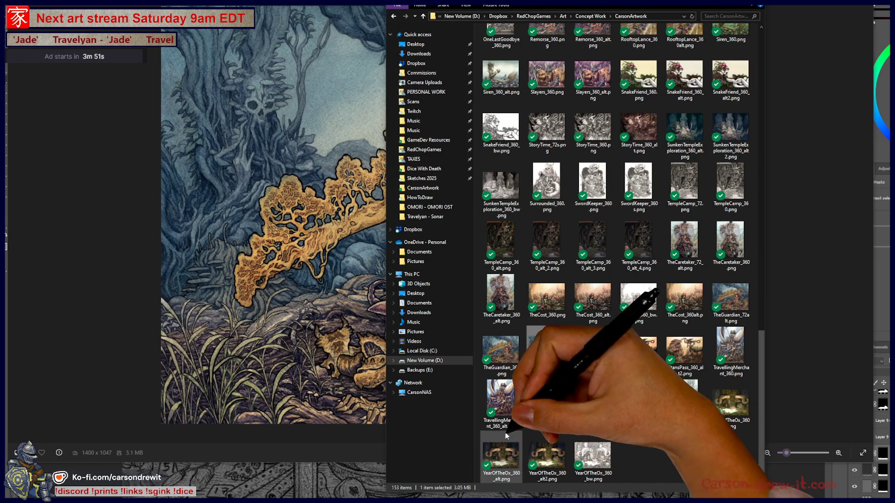
double_click(547, 457)
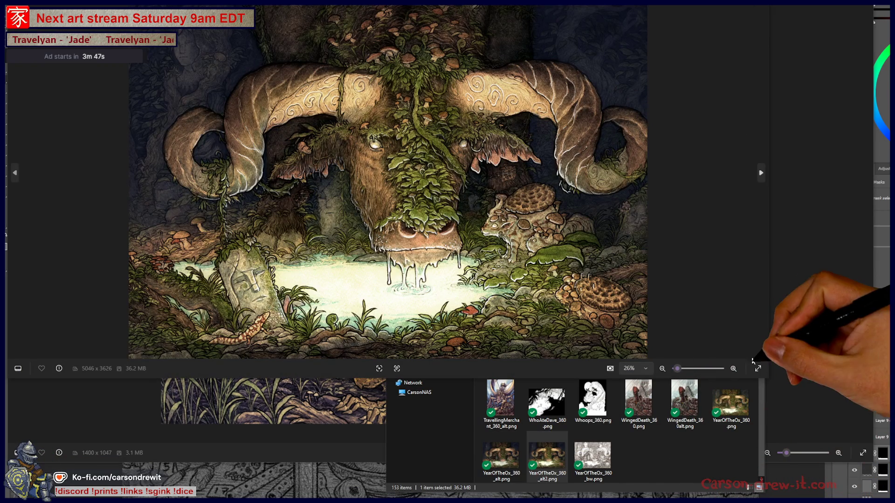
Step: Drag the Photos window corner outward so the ox painting displays larger
left_click_drag(770, 380, 845, 490)
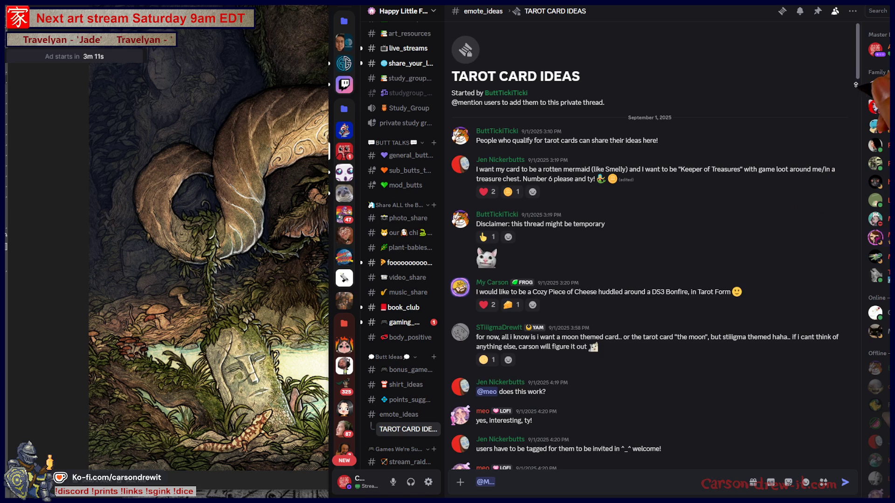
Step: Scroll down through the members' card requests in the TAROT CARD IDEAS thread and back up
scroll(652, 233, "down", 2)
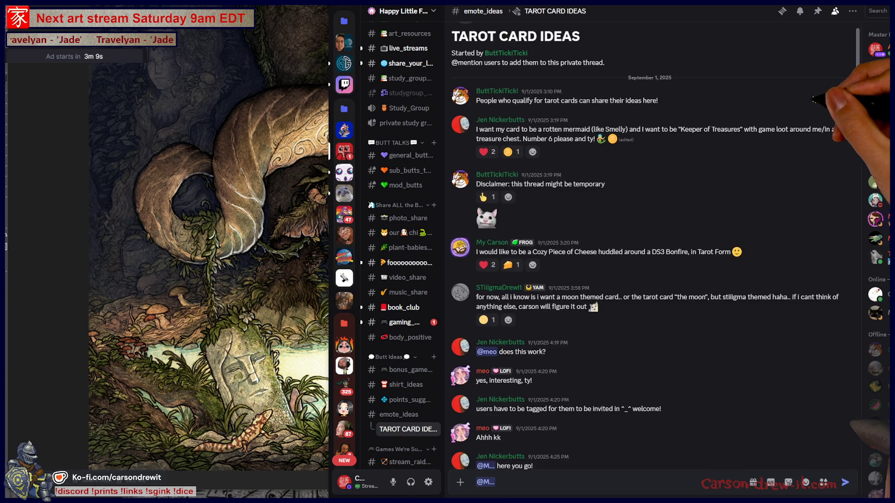
scroll(653, 233, "down", 8)
scroll(559, 233, "down", 2)
scroll(485, 238, "down", 3)
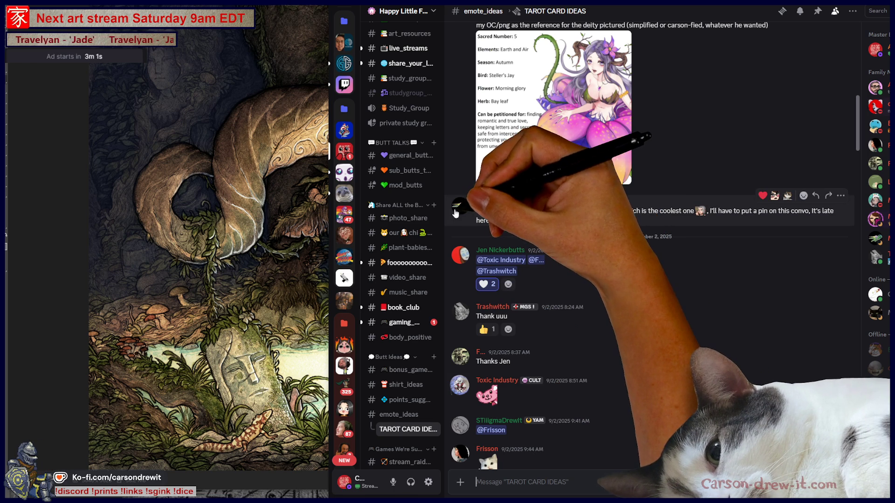
scroll(642, 256, "up", 1)
scroll(643, 258, "up", 3)
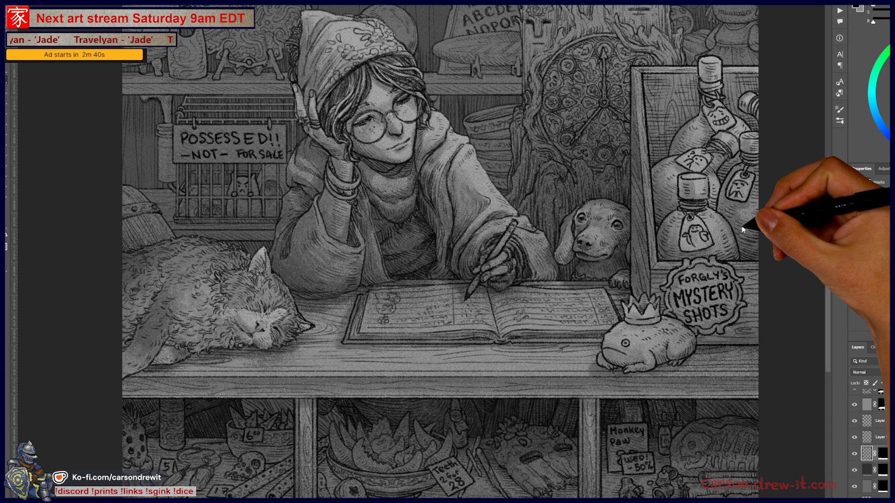
scroll(779, 340, "down", 2)
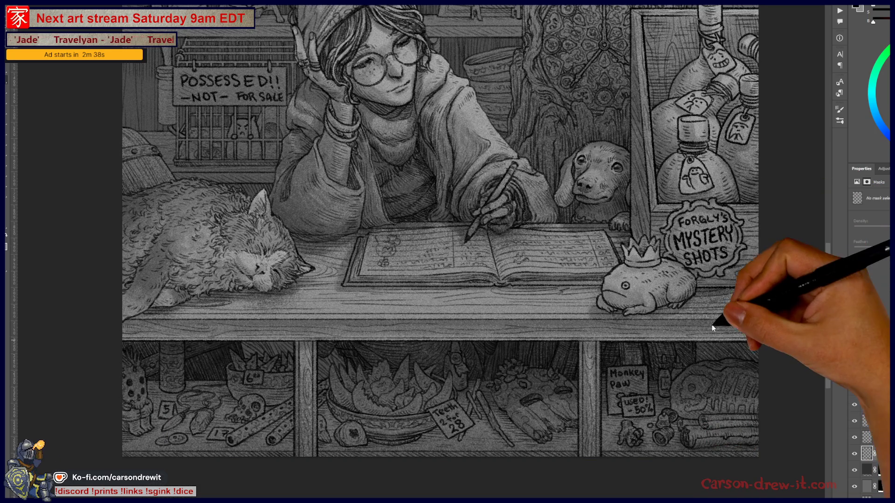
scroll(709, 319, "down", 3, "alt")
scroll(723, 281, "up", 3, "alt")
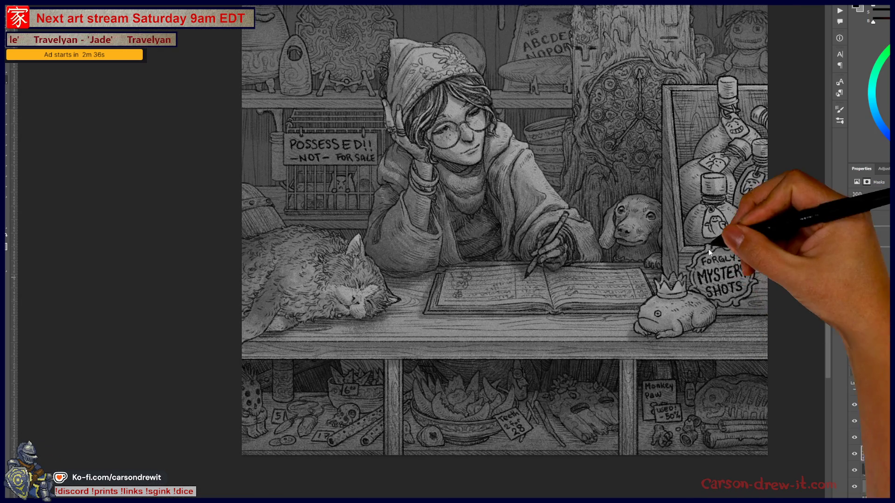
scroll(685, 301, "up", 1, "alt")
scroll(677, 305, "down", 2, "alt")
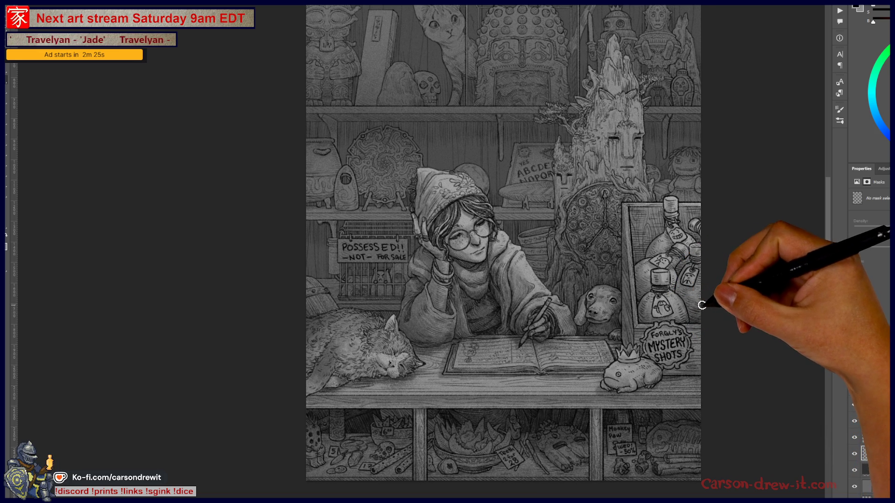
key("ctrl+minus")
key("ctrl+plus")
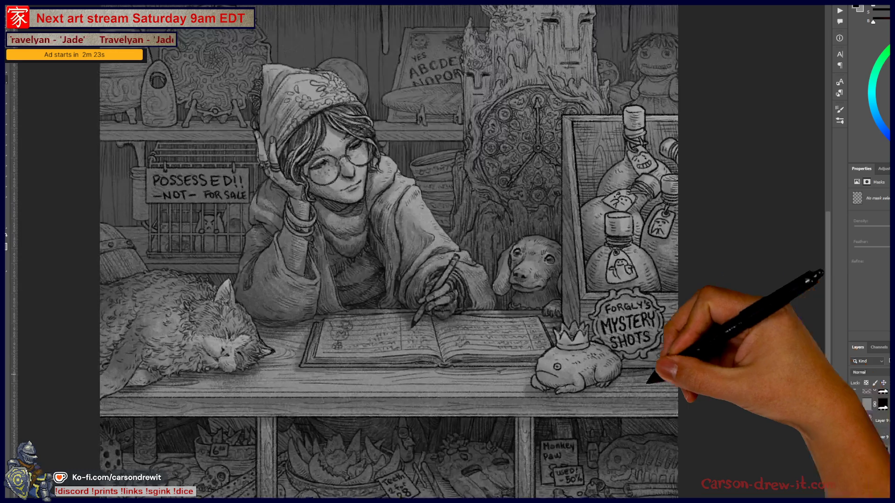
scroll(610, 322, "down", 5)
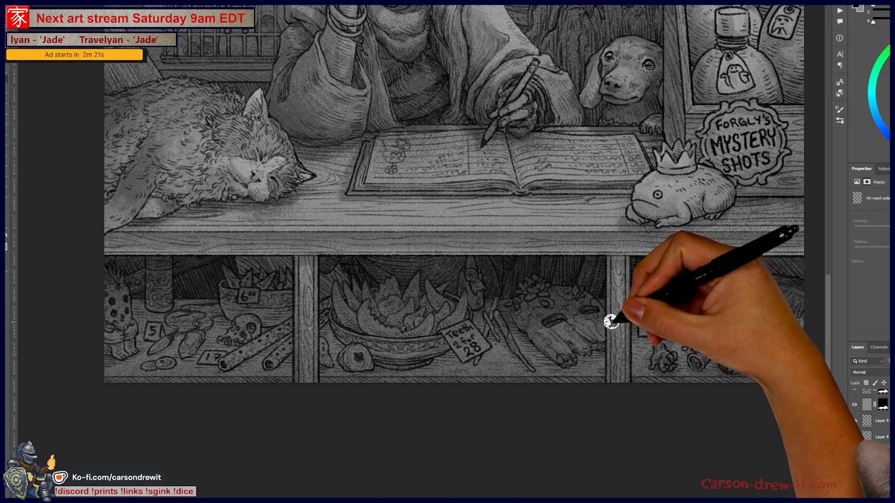
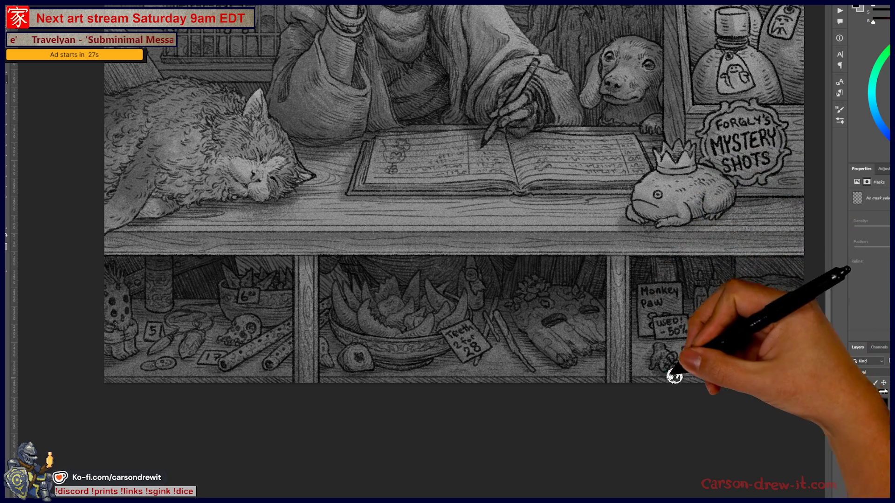
Step: Pan up to the woman's face, then fit the whole shop illustration on screen with Ctrl+0
left_click_drag(609, 303, 575, 410)
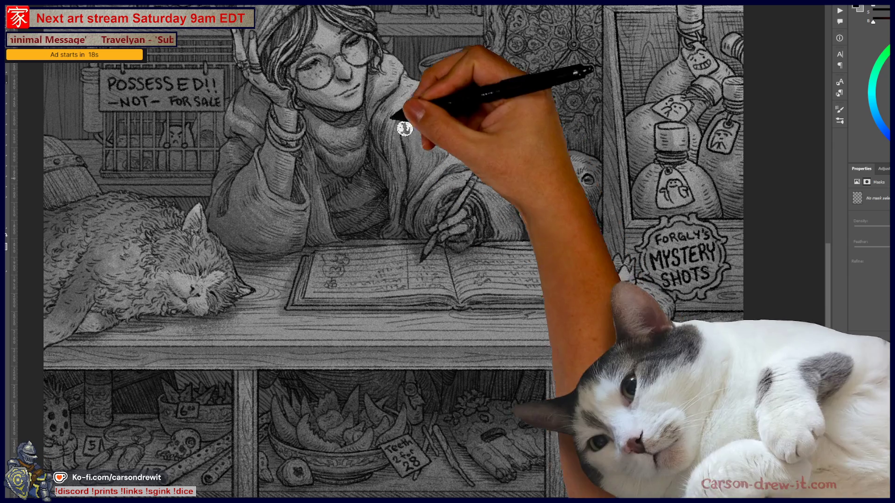
key("ctrl+0")
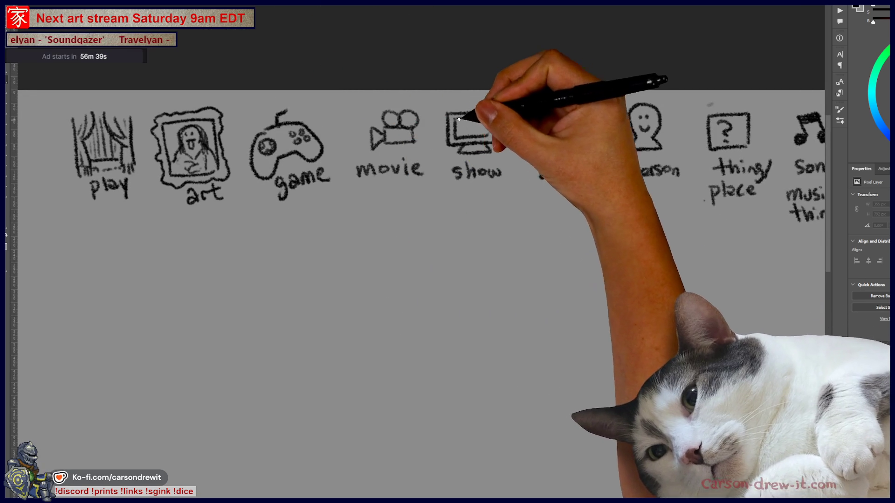
Step: Circle the show category icon and draw four answer dashes beneath the icons
left_click_drag(459, 93, 430, 106)
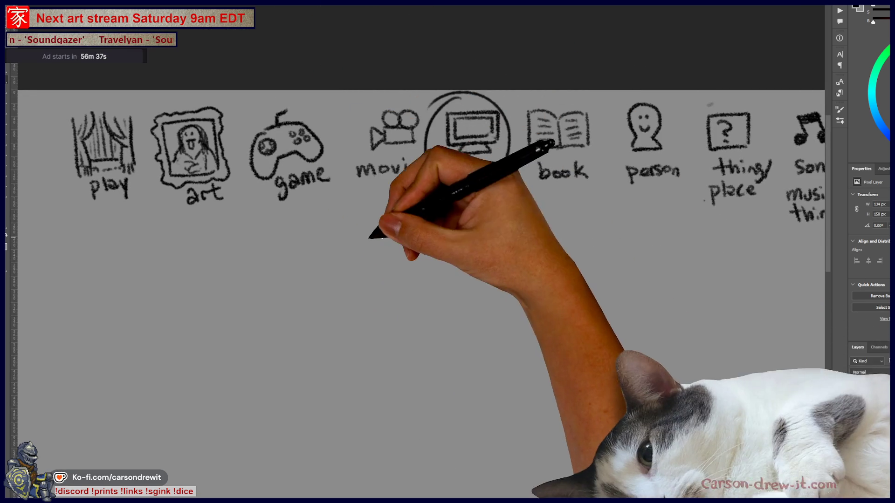
left_click_drag(245, 255, 300, 256)
left_click_drag(311, 255, 534, 255)
left_click_drag(490, 349, 577, 249)
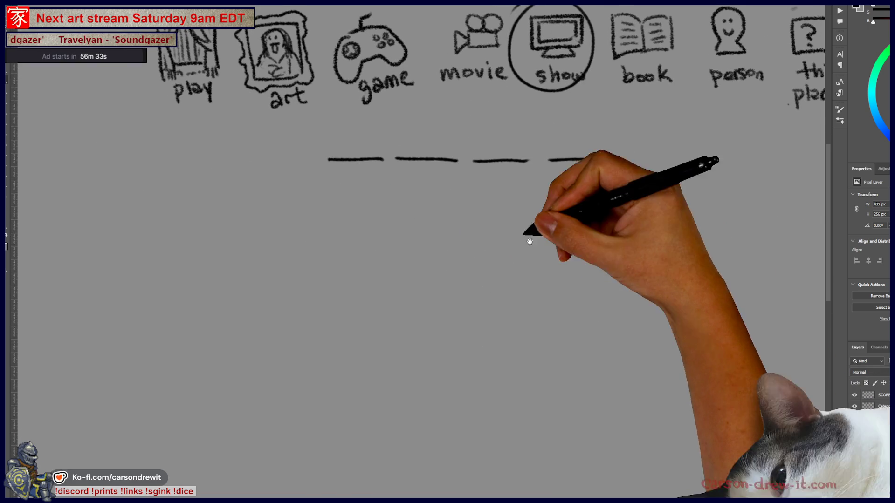
Step: Sketch an angry frowning figure holding a knife and pointing, and begin a second head
left_click_drag(373, 261, 373, 217)
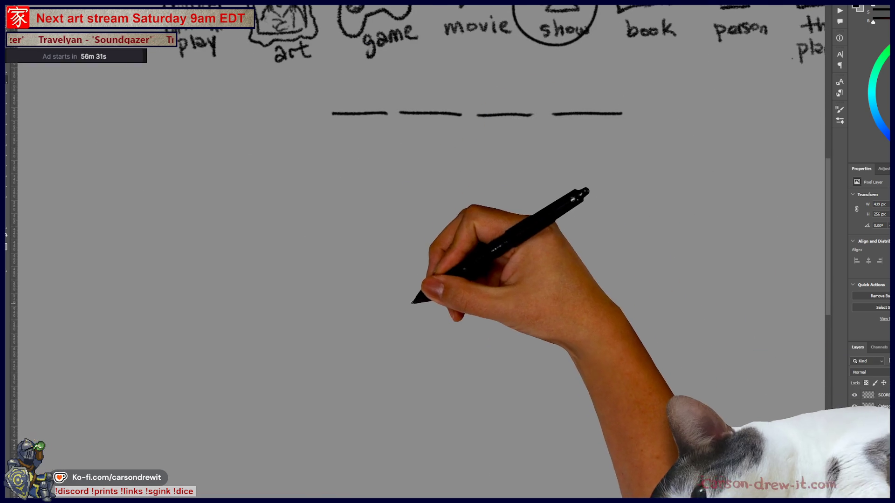
mouse_move(401, 310)
left_mouse_down()
mouse_move(429, 328)
mouse_move(410, 310)
mouse_move(509, 280)
left_mouse_up()
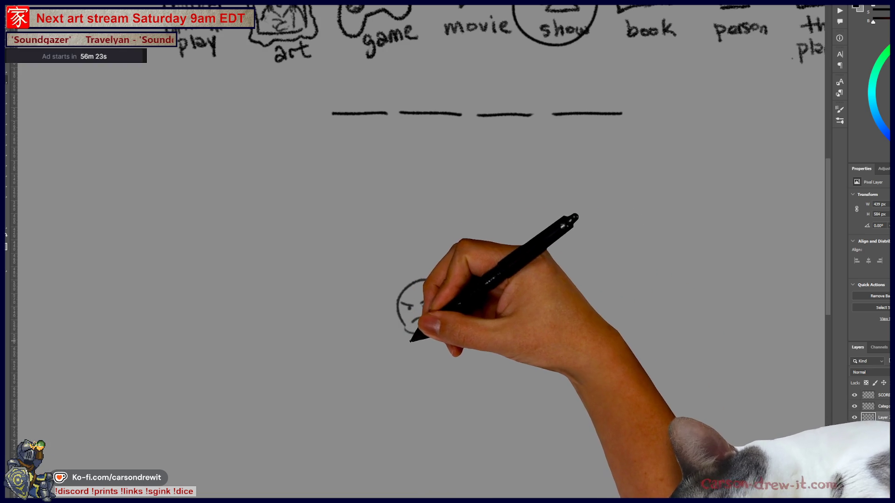
left_click_drag(409, 329, 383, 363)
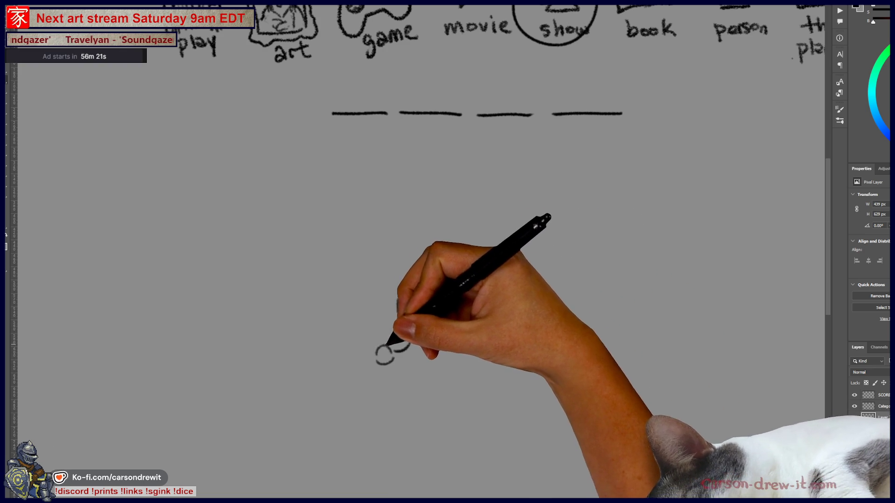
mouse_move(410, 337)
left_mouse_down()
mouse_move(383, 336)
mouse_move(372, 282)
mouse_move(383, 348)
mouse_move(396, 363)
left_mouse_up()
mouse_move(406, 310)
left_mouse_down()
mouse_move(429, 322)
mouse_move(391, 364)
mouse_move(417, 387)
left_mouse_up()
left_click_drag(448, 326, 475, 300)
mouse_move(462, 343)
left_mouse_down()
mouse_move(501, 284)
mouse_move(467, 381)
left_mouse_up()
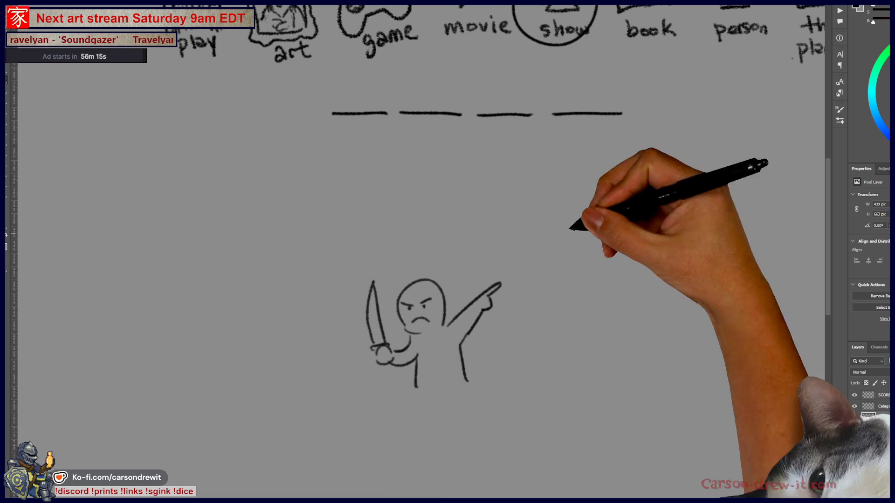
mouse_move(580, 326)
left_mouse_down()
mouse_move(618, 329)
mouse_move(586, 312)
mouse_move(609, 307)
mouse_move(576, 321)
mouse_move(622, 323)
left_mouse_up()
Step: Draw the second figure's outline and shoulders, with hands gripping a stick across its body
left_click_drag(585, 356, 582, 369)
left_click_drag(620, 345, 623, 359)
mouse_move(559, 369)
left_mouse_down()
mouse_move(656, 333)
mouse_move(653, 368)
left_mouse_up()
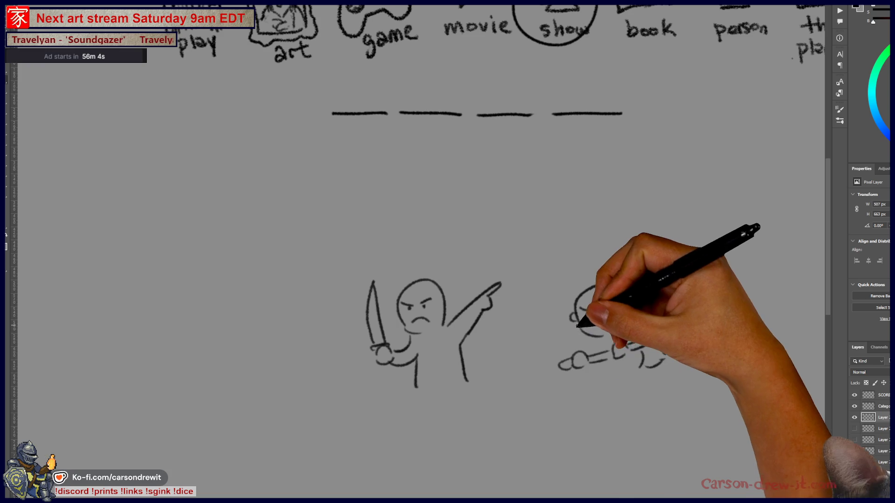
left_click_drag(576, 335, 564, 362)
left_click_drag(627, 316, 647, 332)
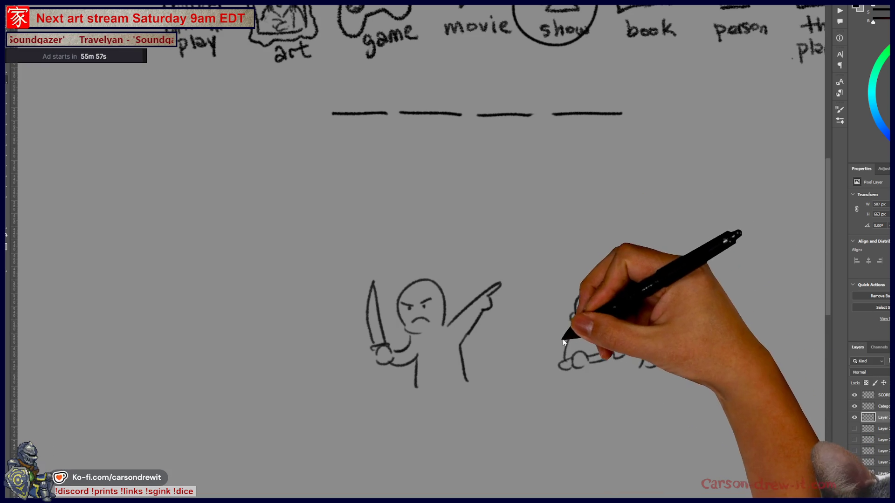
Step: Add a ground line, redraw a taller pole, and draw a wavy flag on it
left_click_drag(515, 229, 417, 231)
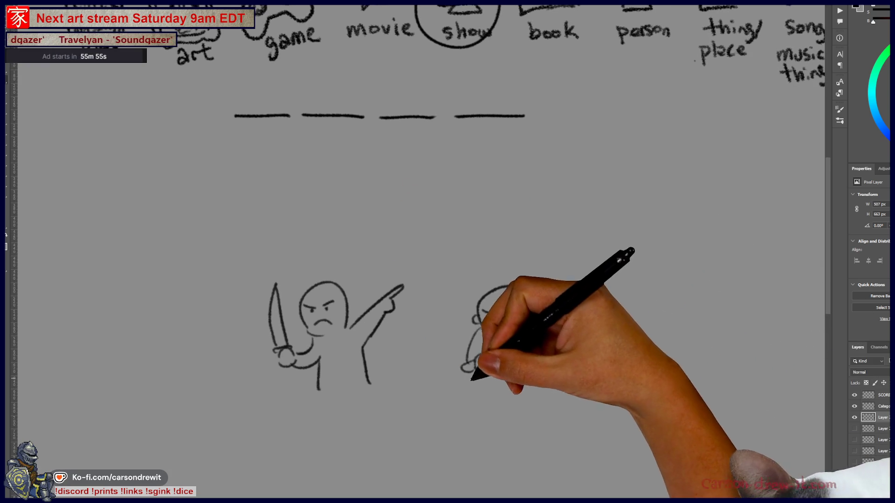
left_click_drag(471, 382, 536, 381)
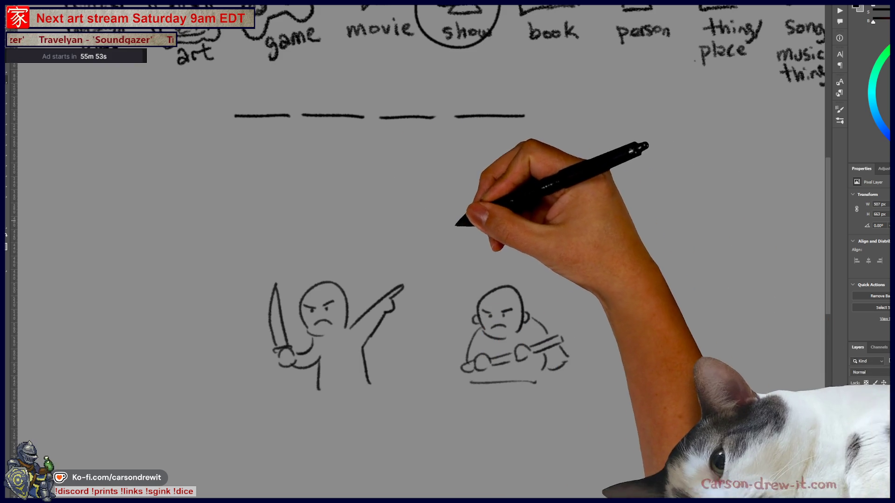
left_click_drag(504, 277, 497, 193)
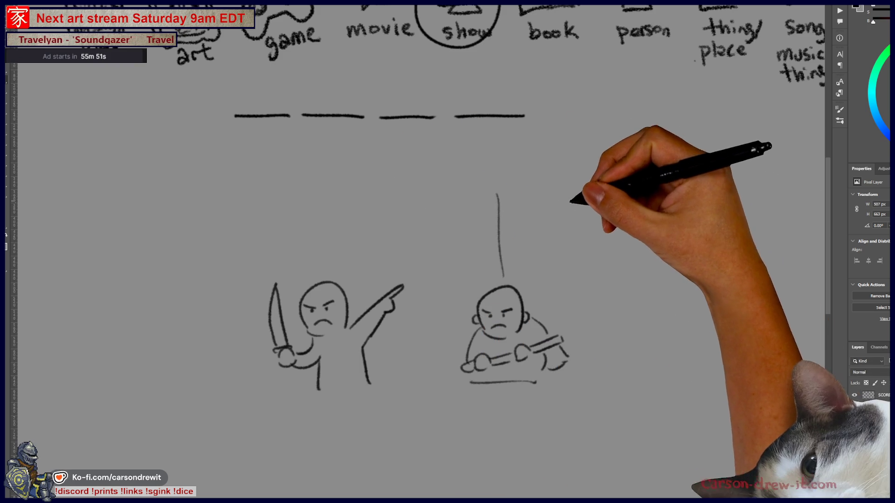
key("ctrl+z")
mouse_move(461, 327)
left_mouse_down()
mouse_move(451, 183)
mouse_move(460, 326)
left_mouse_up()
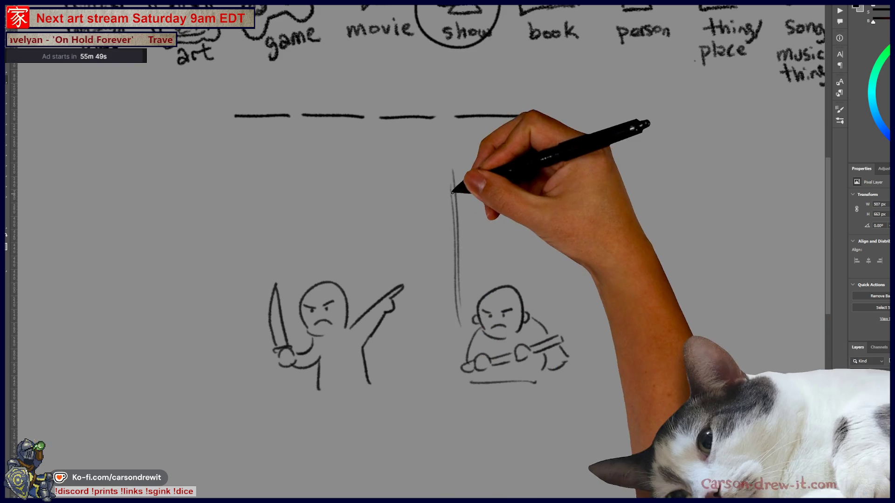
mouse_move(452, 189)
left_mouse_down()
mouse_move(461, 177)
mouse_move(557, 178)
left_mouse_up()
left_click_drag(461, 249, 564, 240)
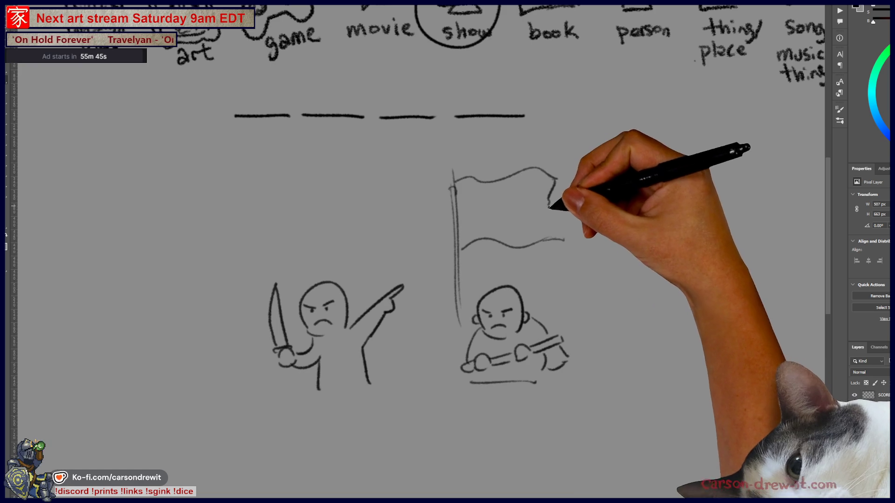
left_click_drag(556, 179, 564, 240)
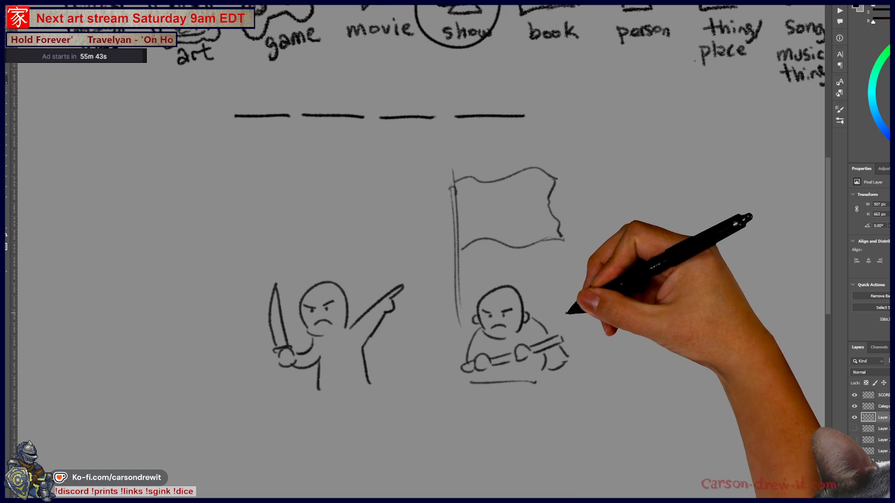
left_click_drag(578, 341, 601, 350)
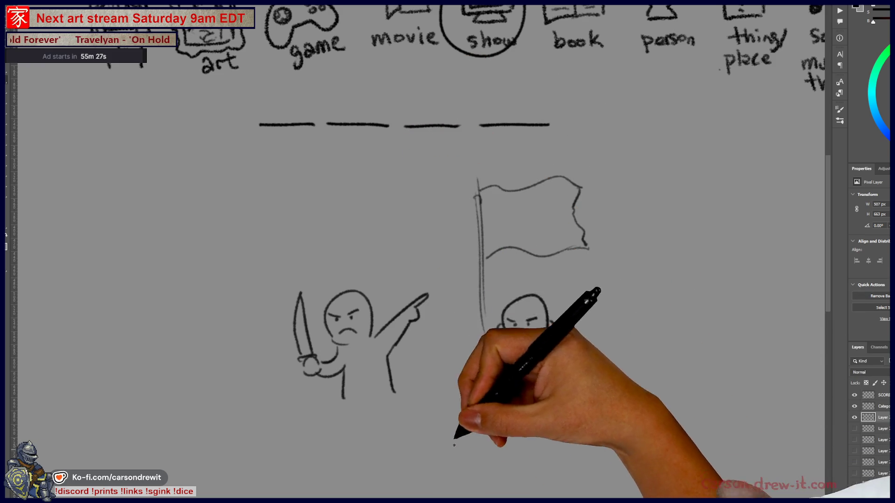
left_click_drag(485, 370, 497, 408)
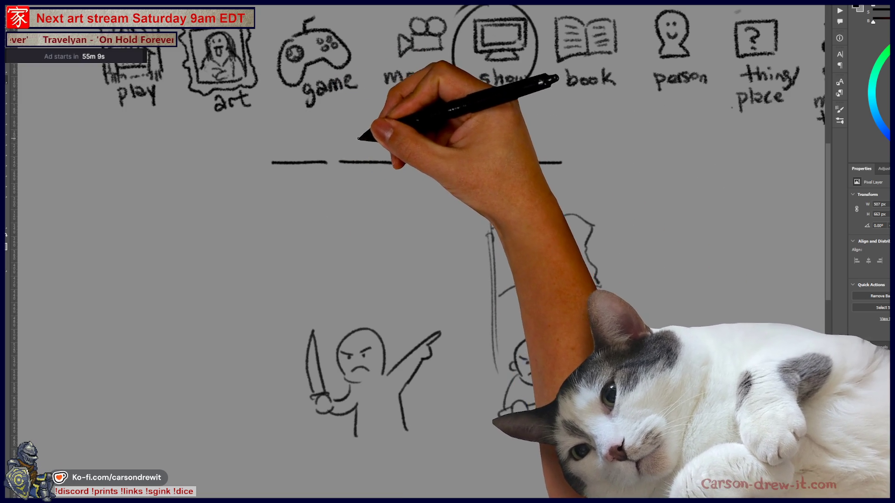
Step: Circle the second dash, arrow it to the flag, add a skull, and hide the sketch layer
left_click_drag(368, 128, 363, 130)
left_click_drag(394, 182, 487, 223)
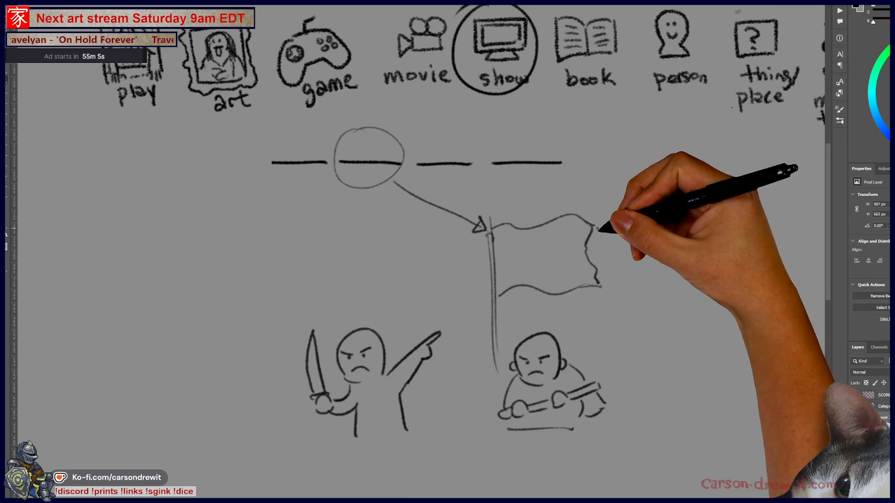
left_click_drag(492, 162, 561, 162)
mouse_move(541, 236)
left_mouse_down()
mouse_move(525, 256)
mouse_move(546, 259)
mouse_move(543, 251)
mouse_move(550, 268)
mouse_move(532, 247)
left_mouse_up()
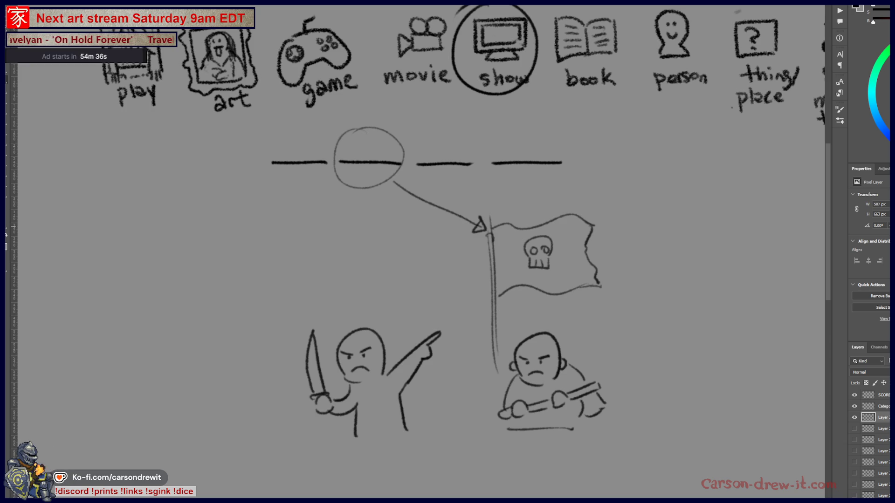
left_click(854, 418)
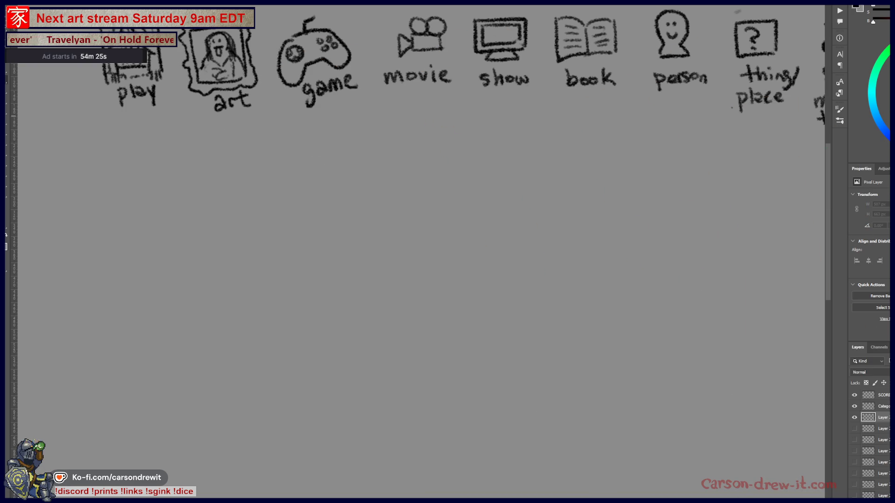
Step: Circle the game icon and draw three answer dashes under the icon row
scroll(252, 146, "up", 5)
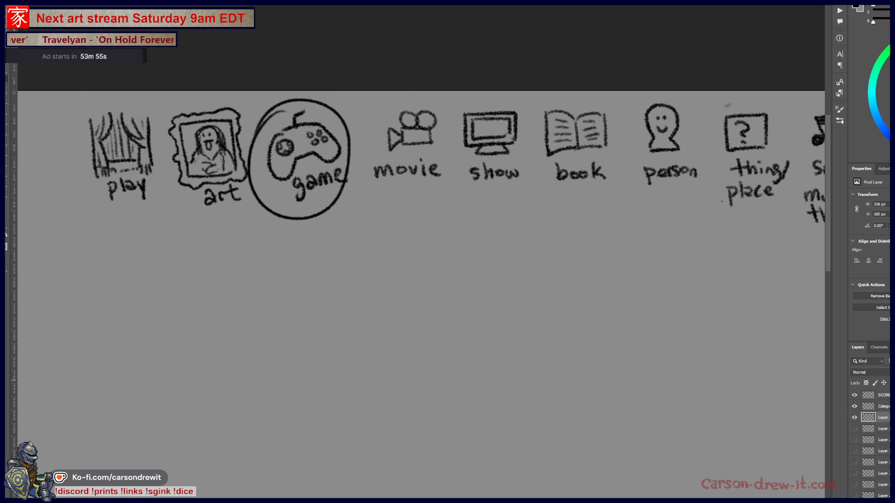
left_click_drag(243, 260, 530, 264)
left_click_drag(528, 344, 555, 252)
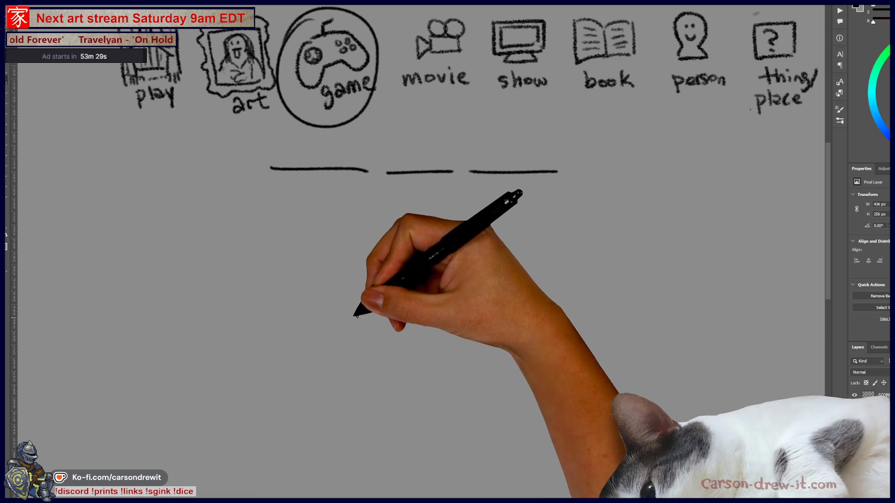
Step: Draw a scared figure with a round helmet-like head, face, raised hands and body
left_click_drag(337, 338, 464, 314)
key("ctrl+z")
mouse_move(360, 317)
left_mouse_down()
mouse_move(401, 353)
mouse_move(443, 349)
left_mouse_up()
mouse_move(377, 348)
left_mouse_down()
mouse_move(373, 376)
mouse_move(394, 375)
mouse_move(381, 326)
left_mouse_up()
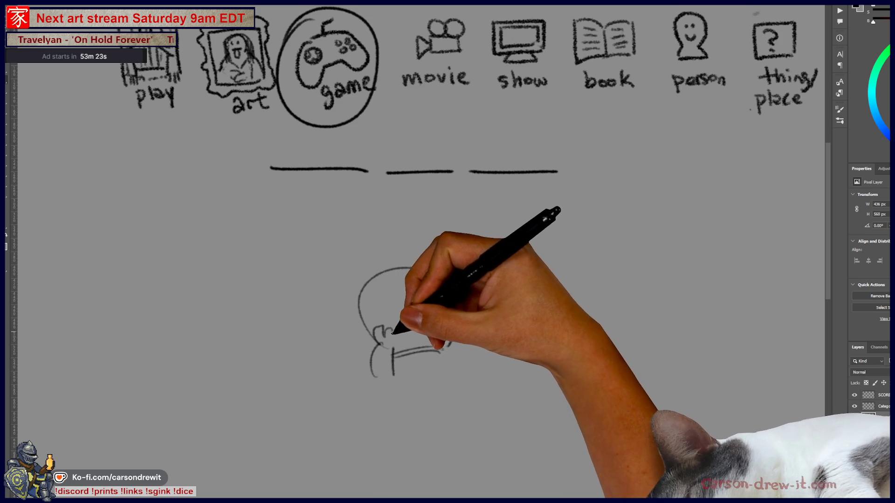
mouse_move(448, 339)
left_mouse_down()
mouse_move(456, 368)
mouse_move(466, 360)
left_mouse_up()
left_click_drag(452, 323, 443, 331)
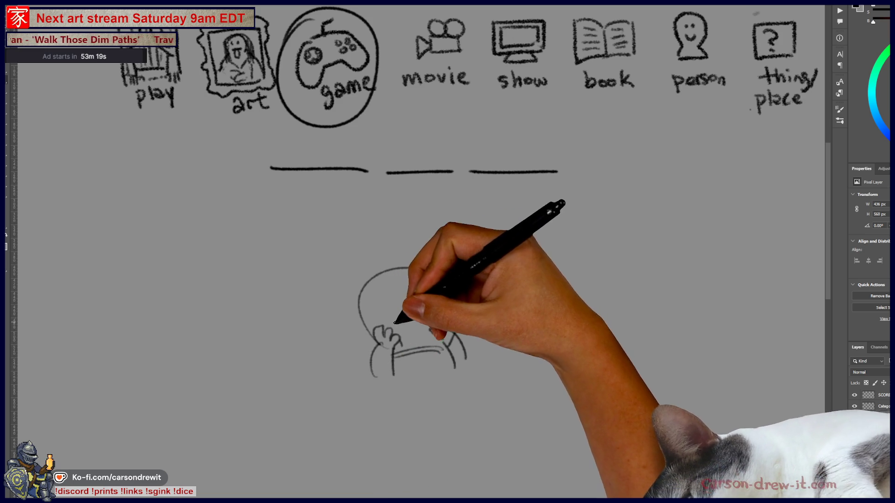
left_click_drag(389, 321, 430, 301)
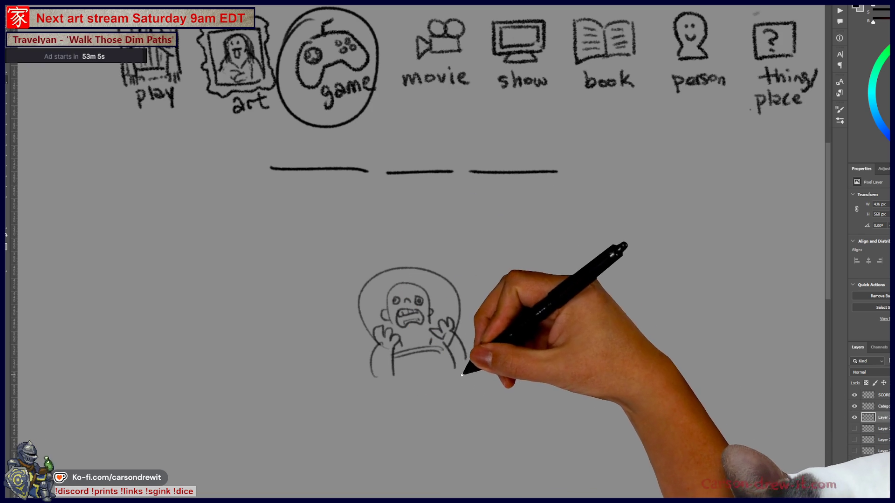
left_click_drag(390, 383, 390, 409)
left_click_drag(454, 372, 455, 400)
Step: Add a diagonal slope line and outline a second figure's head with an eye dot
left_click(395, 445)
left_click(611, 333, "shift")
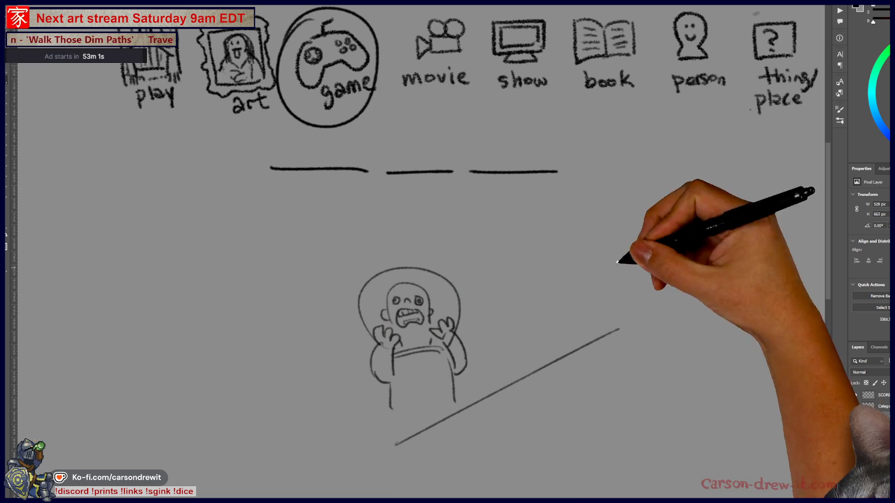
key("ctrl+z")
left_click_drag(458, 431, 599, 282)
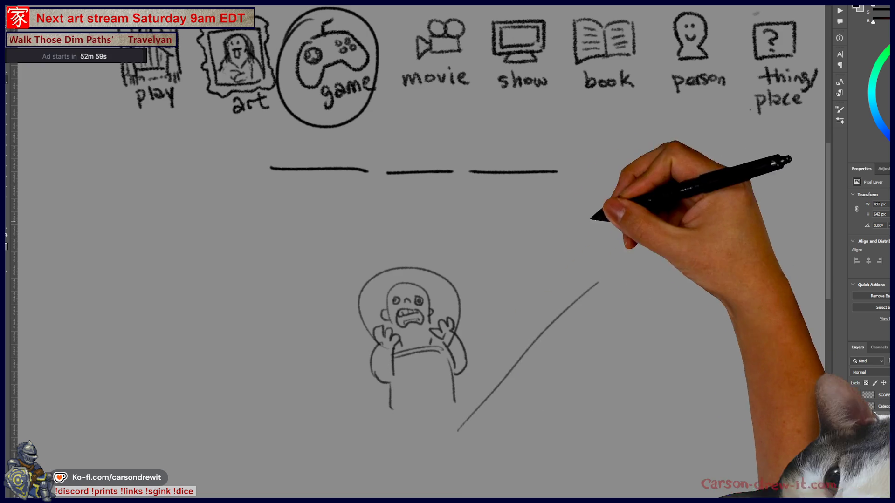
left_click_drag(645, 316, 615, 424)
mouse_move(657, 293)
left_mouse_down()
mouse_move(671, 254)
mouse_move(685, 287)
mouse_move(684, 261)
left_mouse_up()
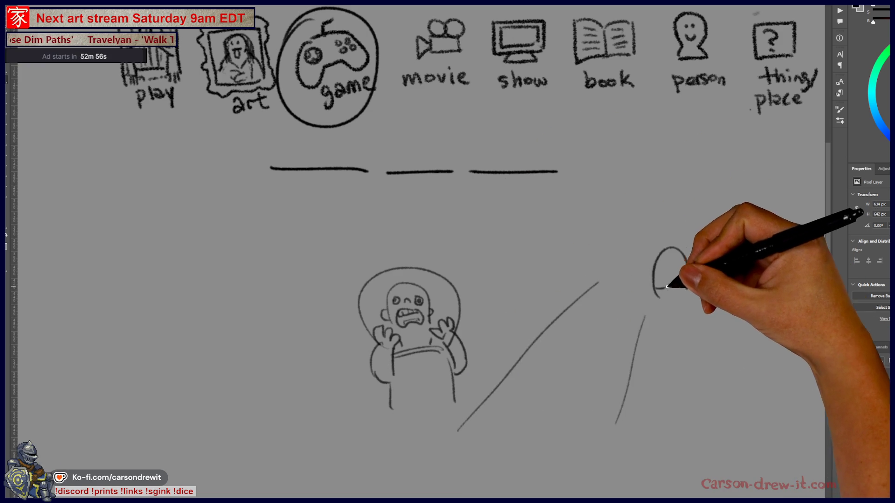
left_click(657, 274)
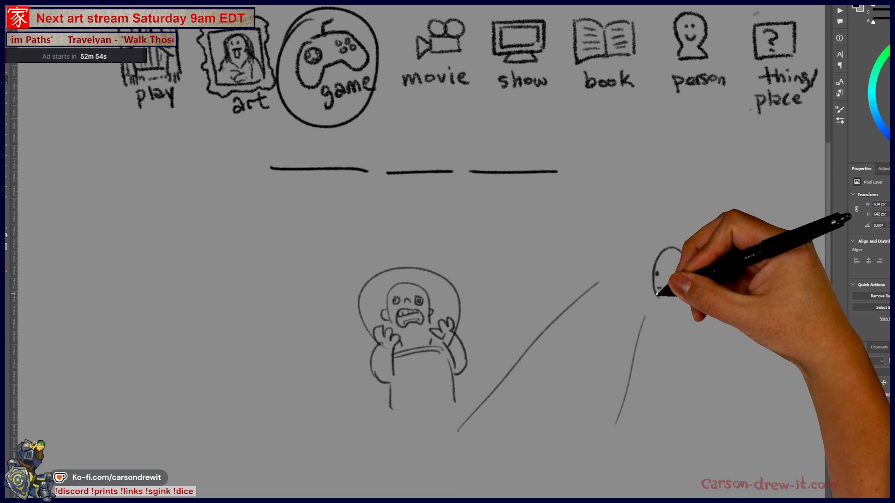
Step: Sketch the tube, the second figure's arm and legs, and a bumpy-topped box above it
mouse_move(588, 364)
left_mouse_down()
mouse_move(562, 365)
mouse_move(597, 309)
mouse_move(613, 324)
left_mouse_up()
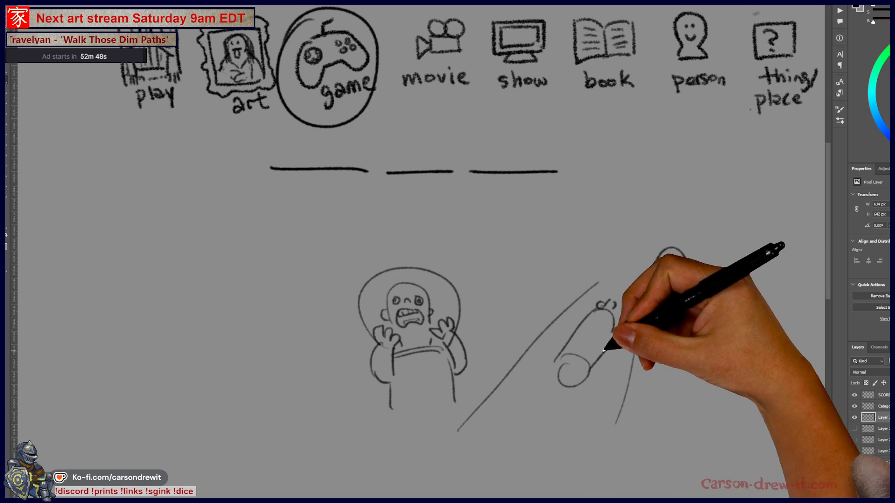
mouse_move(588, 345)
left_mouse_down()
mouse_move(613, 340)
mouse_move(639, 350)
left_mouse_up()
mouse_move(671, 250)
left_mouse_down()
mouse_move(669, 304)
mouse_move(684, 300)
left_mouse_up()
left_click_drag(645, 322, 658, 380)
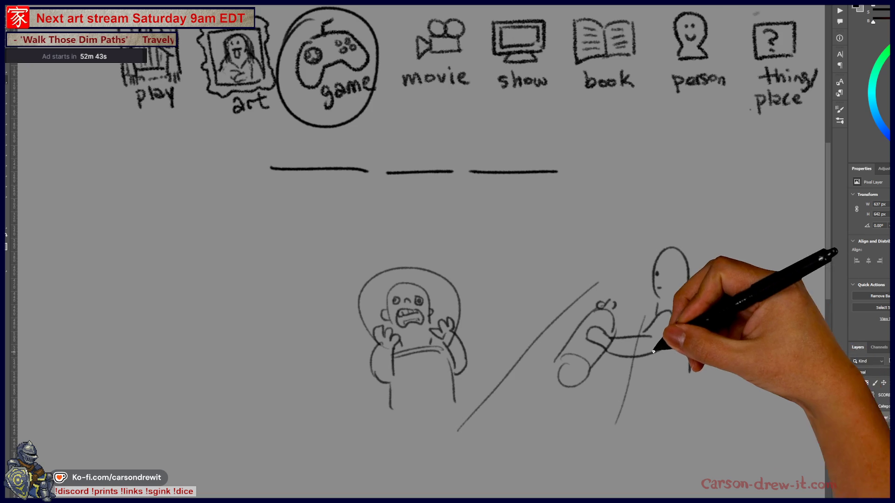
left_click_drag(690, 340, 690, 372)
mouse_move(586, 294)
left_mouse_down()
mouse_move(607, 250)
mouse_move(614, 280)
mouse_move(657, 299)
mouse_move(640, 287)
left_mouse_up()
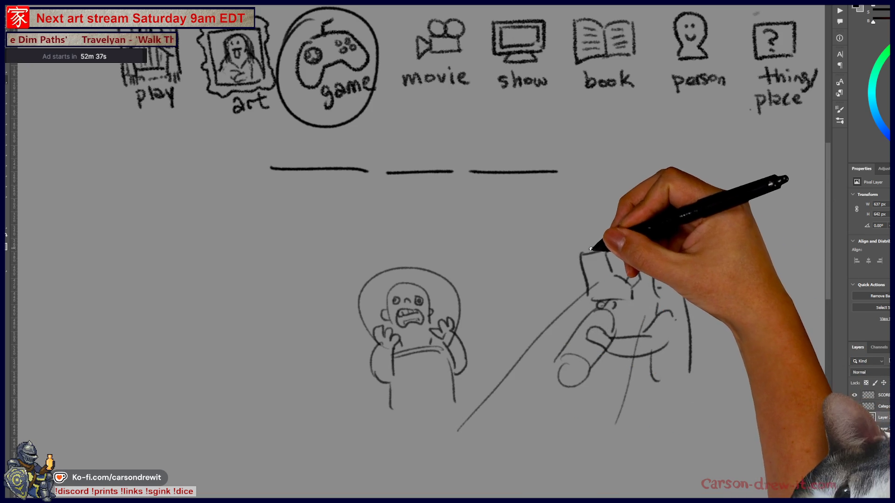
mouse_move(588, 247)
left_mouse_down()
mouse_move(614, 238)
mouse_move(627, 282)
mouse_move(657, 274)
mouse_move(671, 249)
left_mouse_up()
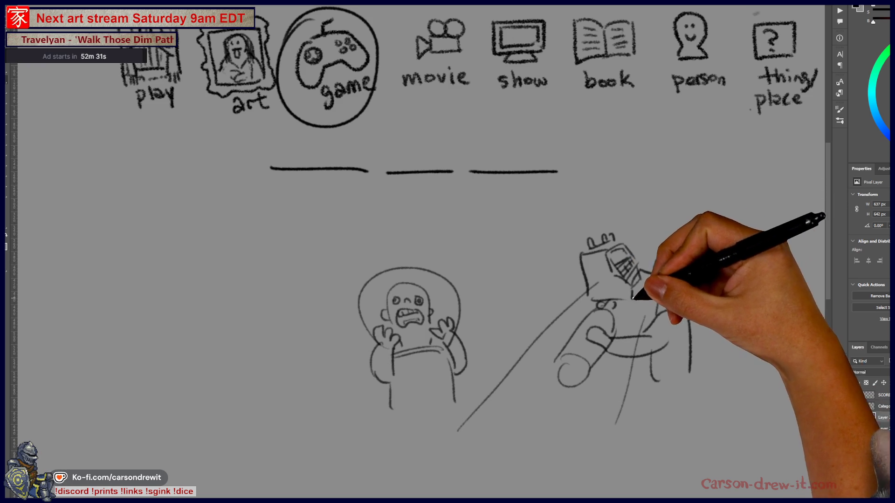
left_click_drag(631, 299, 651, 300)
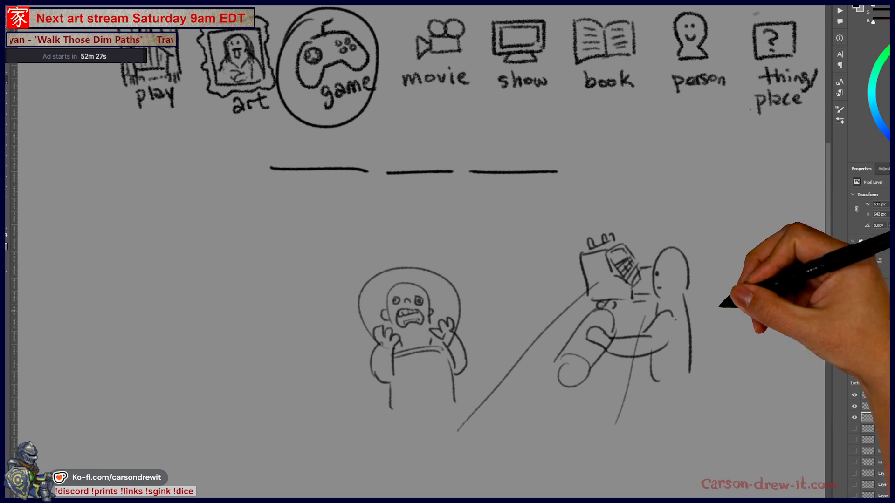
key("ctrl+minus")
key("ctrl+plus")
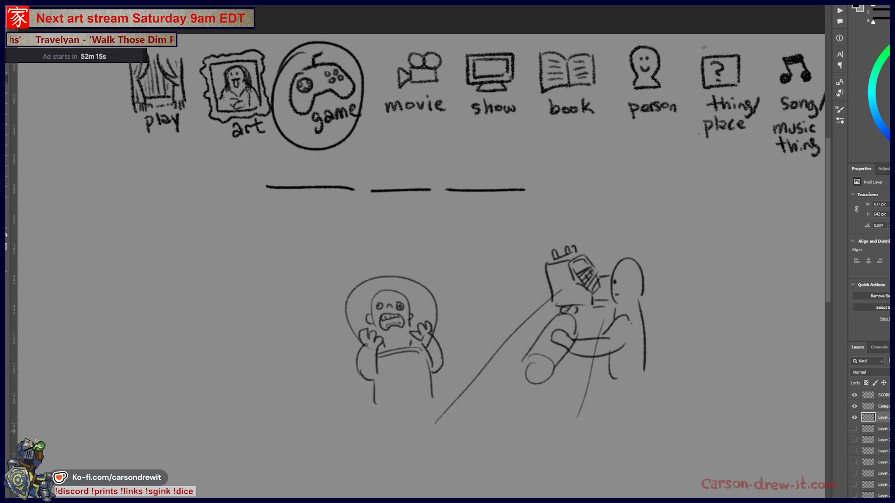
Step: Add two new players to the SCORES list, each with '-1' point
left_click_drag(420, 233, 752, 256)
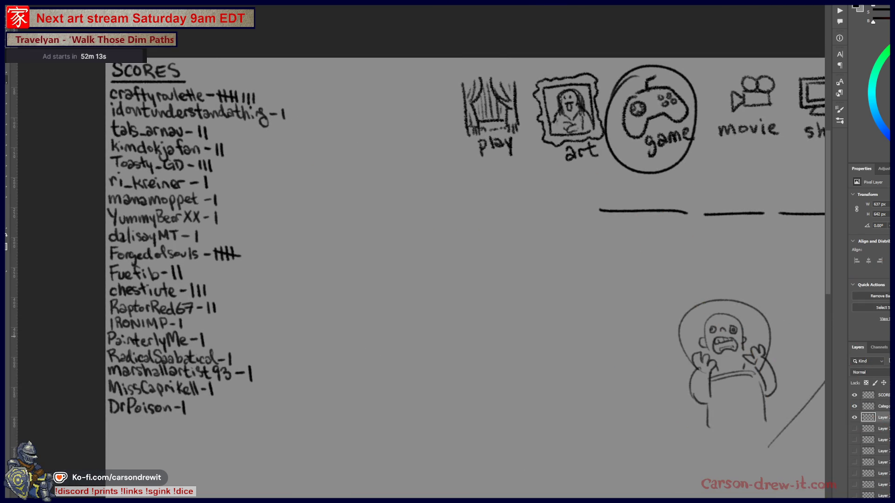
mouse_move(123, 437)
left_mouse_down()
mouse_move(392, 344)
mouse_move(359, 407)
mouse_move(374, 394)
mouse_move(466, 394)
left_mouse_up()
left_click_drag(468, 394, 477, 402)
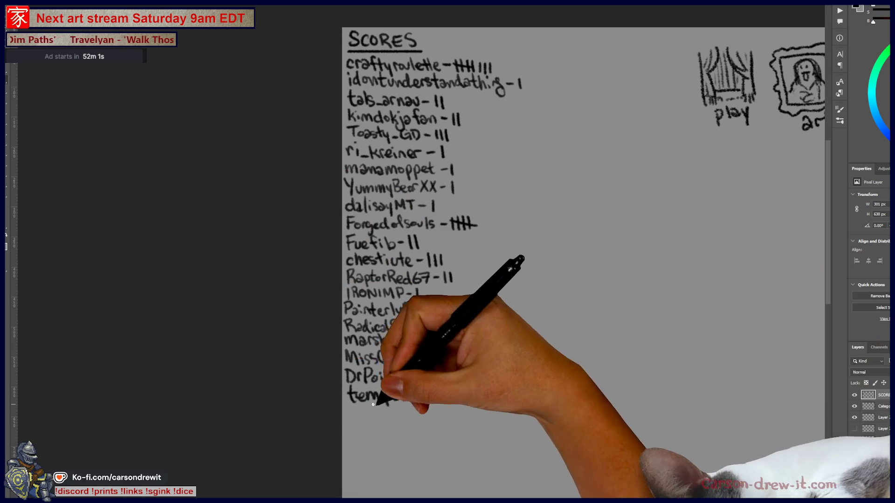
mouse_move(345, 412)
left_mouse_down()
mouse_move(344, 421)
mouse_move(417, 415)
mouse_move(426, 425)
mouse_move(447, 412)
mouse_move(463, 424)
left_mouse_up()
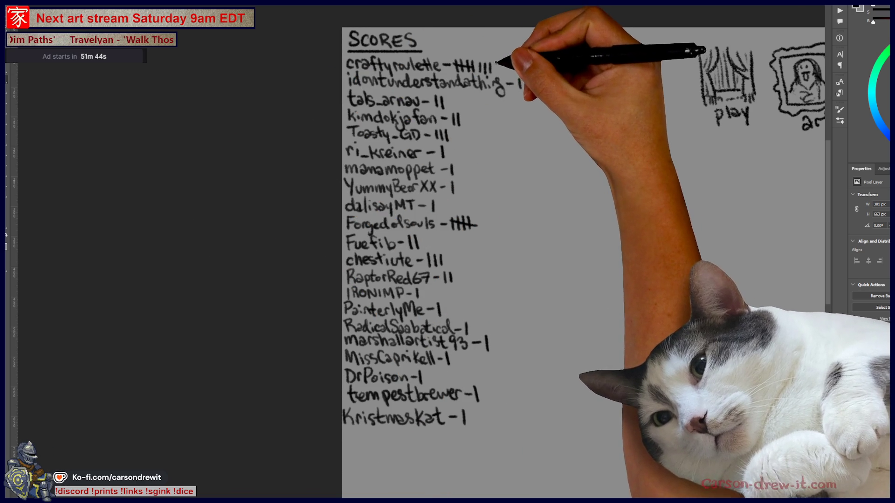
Step: Add an extra tally for the top scorer, then return to the shop illustration
left_click_drag(496, 60, 495, 72)
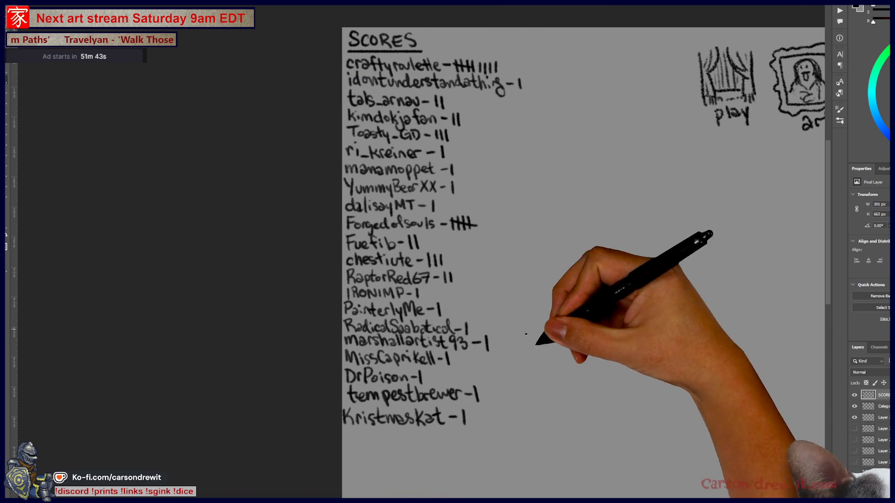
left_click_drag(523, 306, 426, 315)
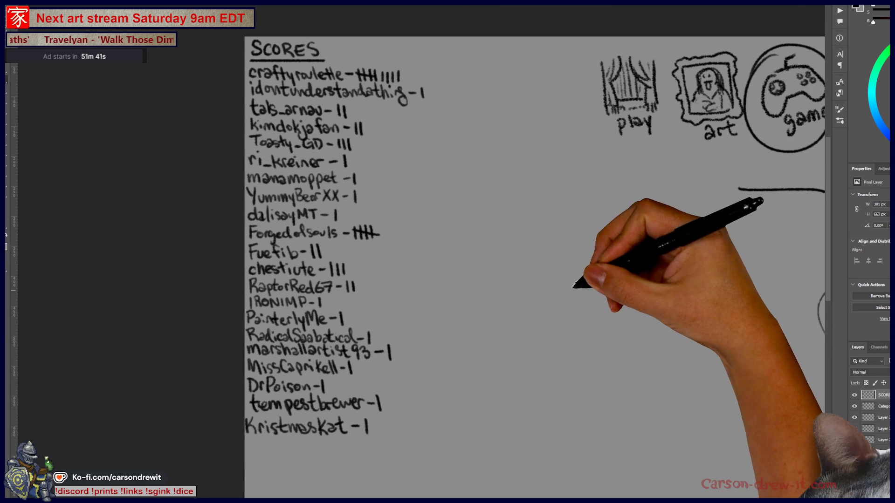
scroll(474, 296, "down", 3)
left_click_drag(386, 250, 330, 239)
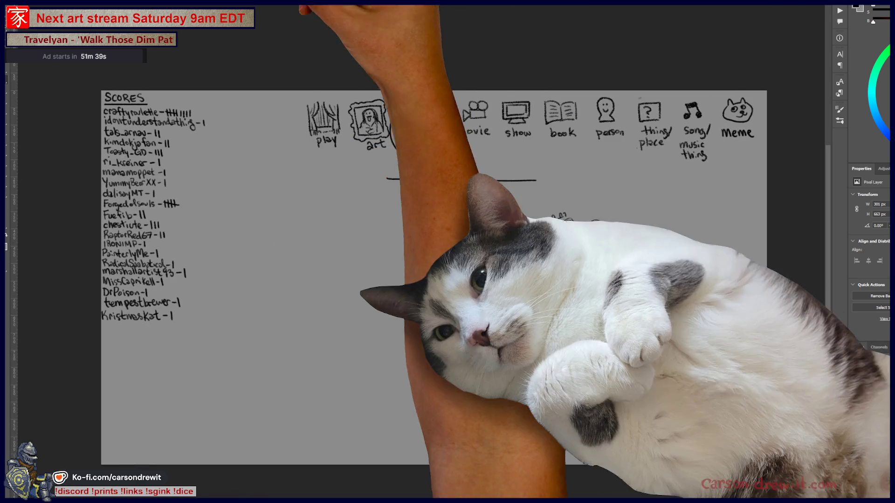
key("ctrl+Tab")
scroll(648, 345, "down", 3)
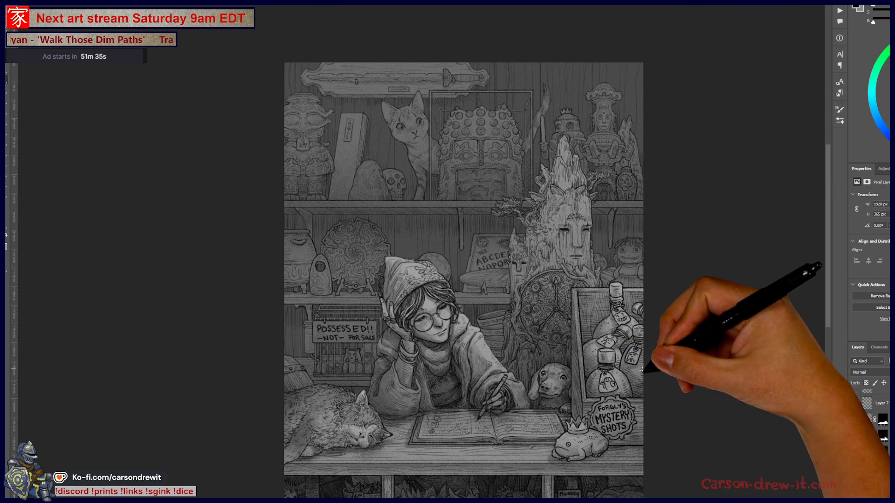
Step: Duplicate the shop illustration's top linework layer with Ctrl+J to darken it
scroll(643, 347, "up", 3)
scroll(512, 373, "down", 2)
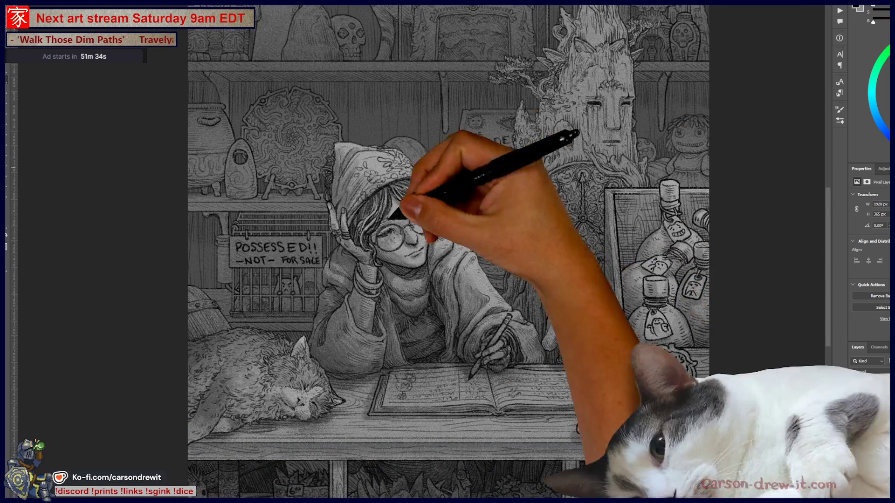
scroll(552, 417, "down", 1)
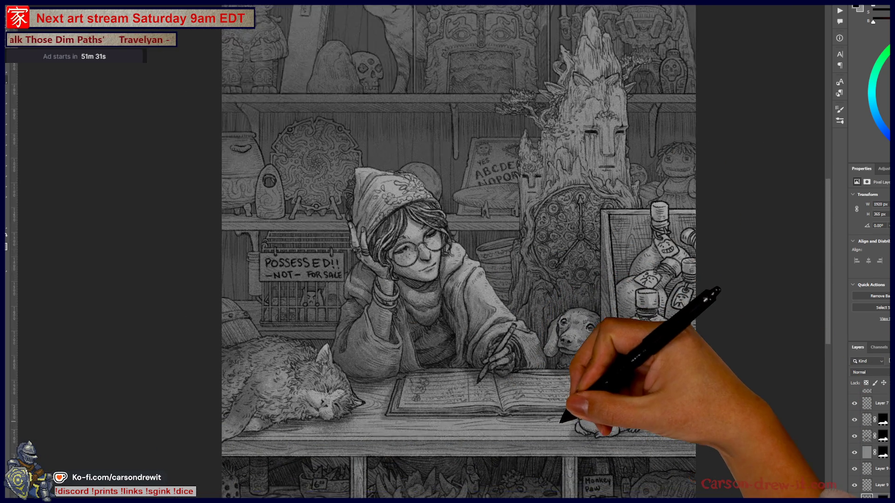
scroll(547, 411, "down", 1)
scroll(543, 403, "down", 1)
scroll(539, 398, "down", 1)
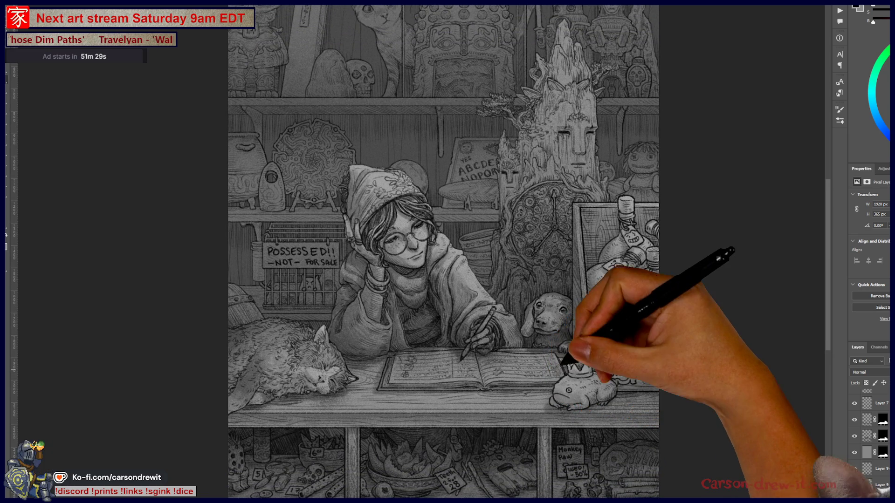
scroll(555, 359, "up", 1)
scroll(566, 327, "up", 1)
left_click_drag(576, 296, 570, 321)
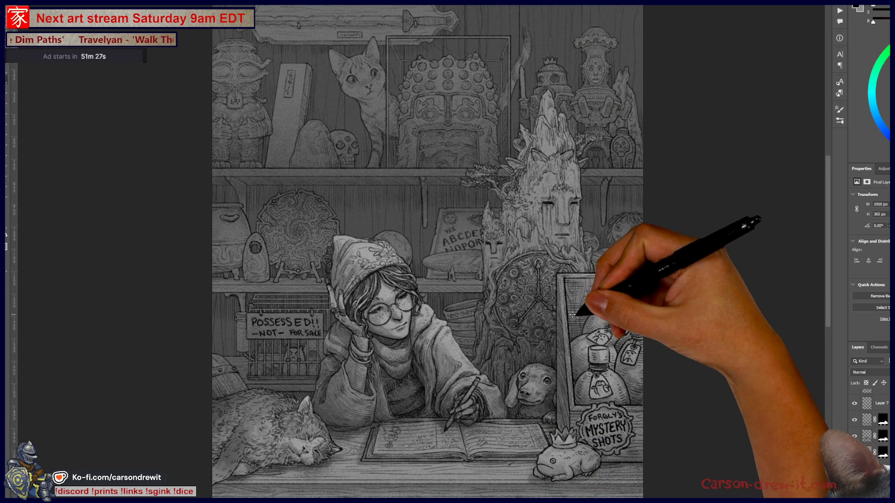
scroll(499, 380, "up", 2)
mouse_move(499, 379)
left_mouse_down()
mouse_move(489, 289)
mouse_move(468, 362)
mouse_move(467, 405)
left_mouse_up()
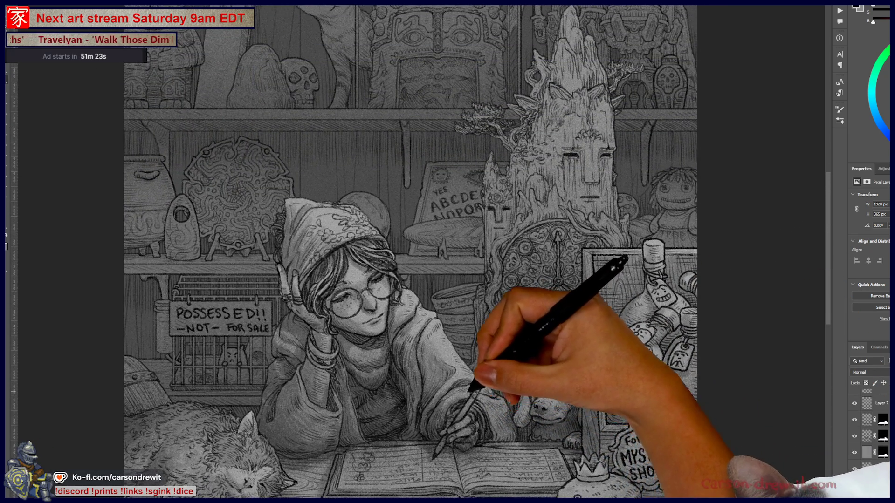
scroll(468, 405, "down", 2)
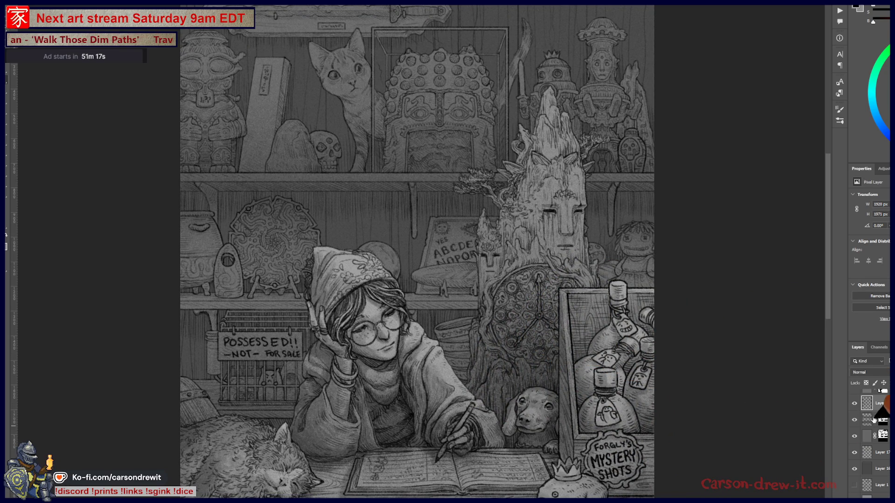
key("ctrl+j")
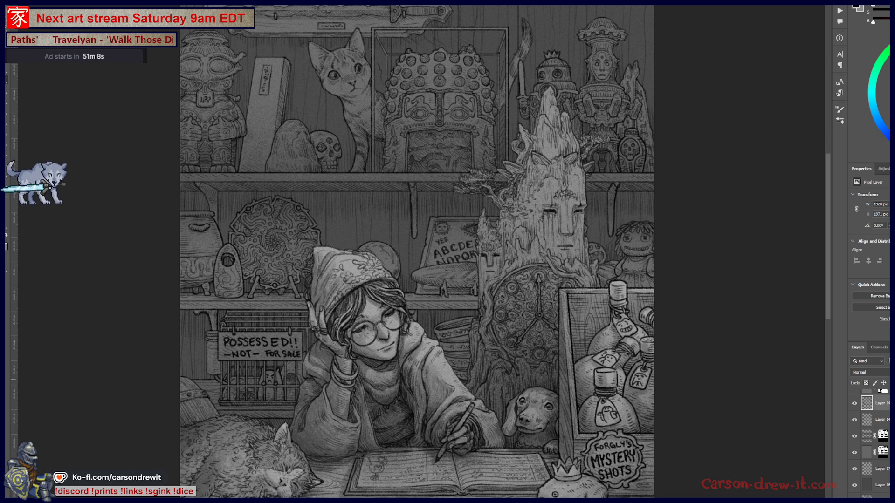
Step: Move the layer mask onto another layer, then switch to the browser's lavender character portrait
key("ctrl+minus")
key("ctrl+minus")
key("ctrl+plus")
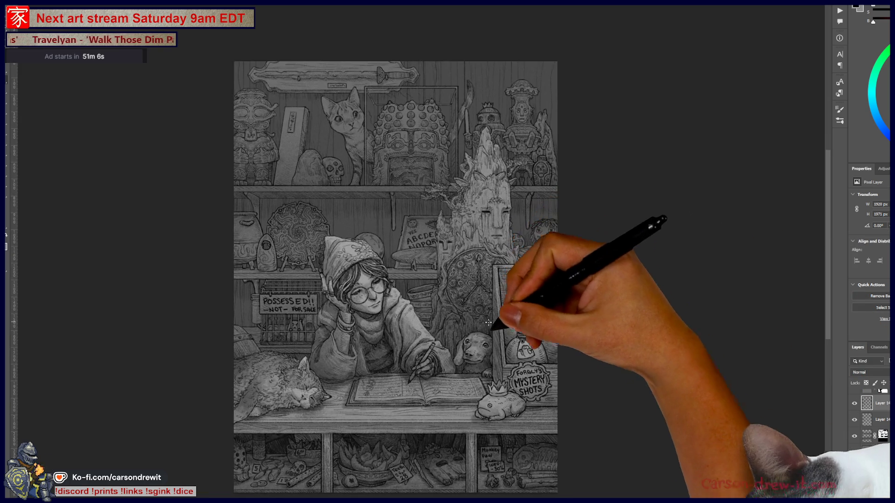
key("ctrl+plus")
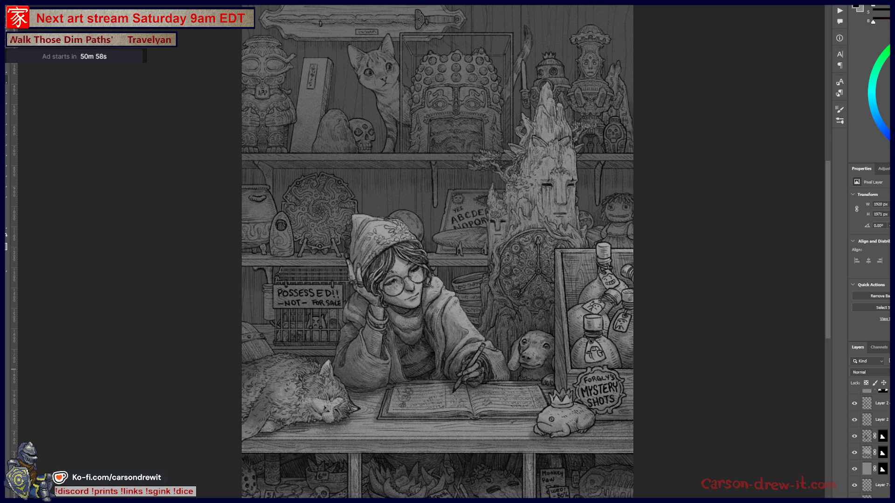
scroll(615, 333, "down", 3)
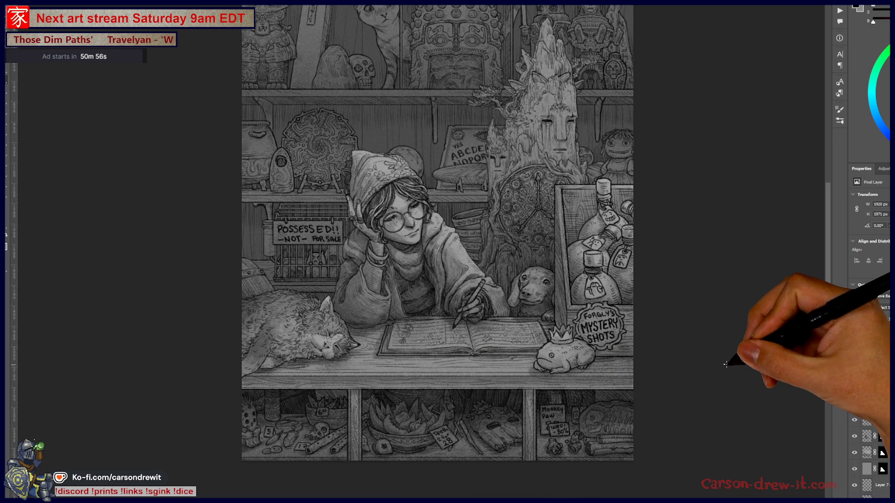
scroll(723, 366, "up", 2)
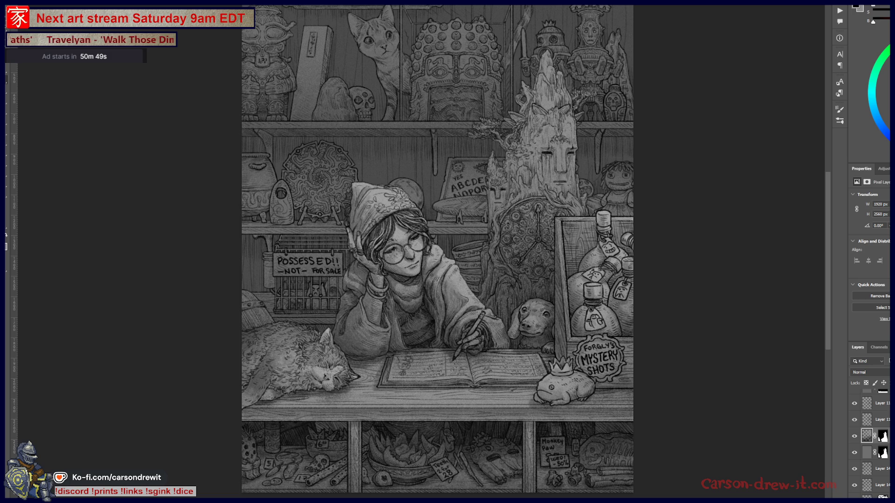
left_click_drag(888, 436, 888, 437)
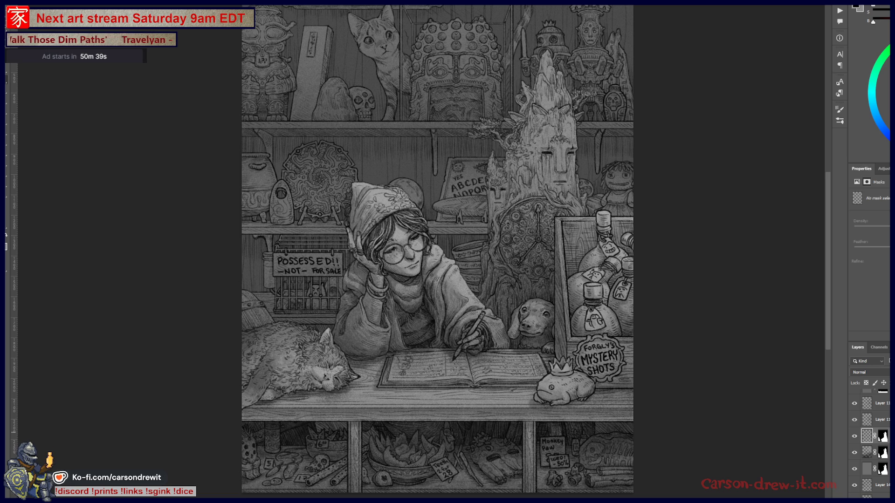
key("alt+Tab")
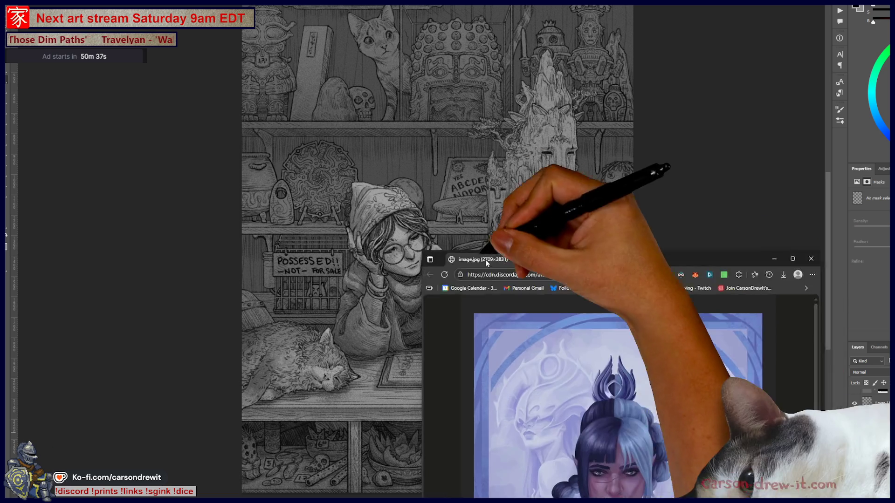